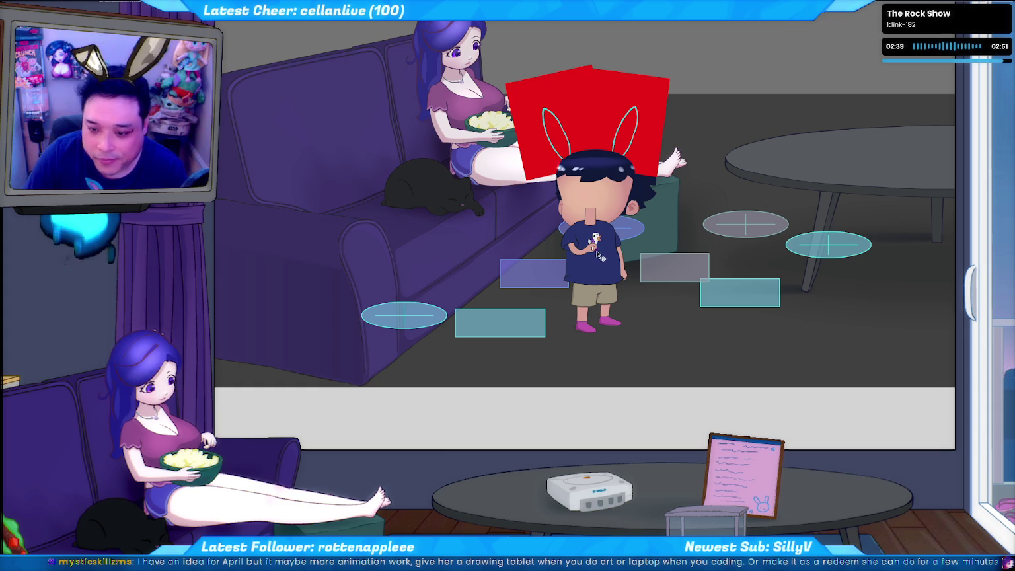
# - Test removing and restoring the crayon-holding hand, then inspect the shirt's left sleeve
pyautogui.scroll(3, 597, 256)
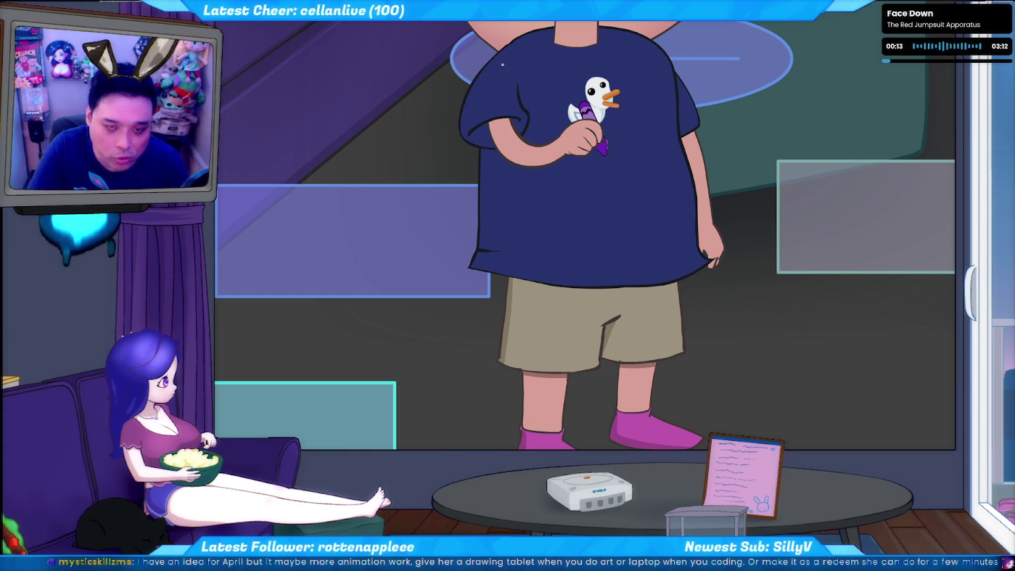
pyautogui.click(582, 140)
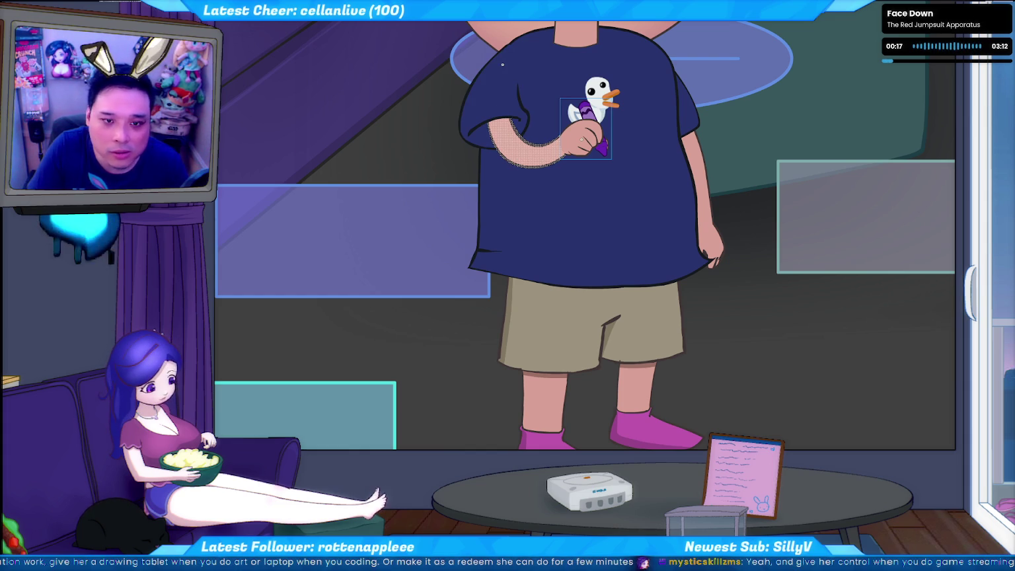
pyautogui.hotkey('ctrl', 'd')
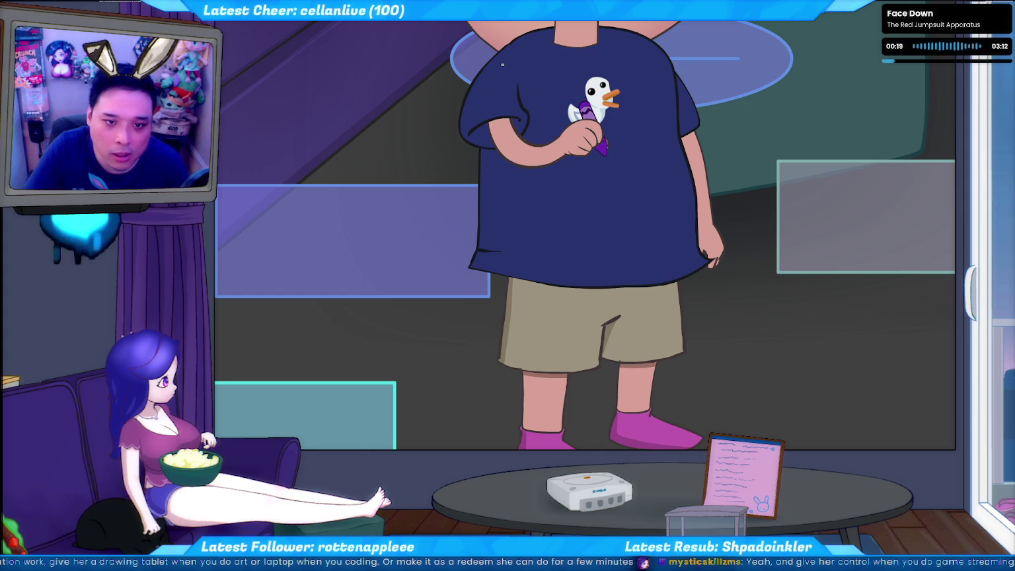
pyautogui.hotkey('ctrl', 'z')
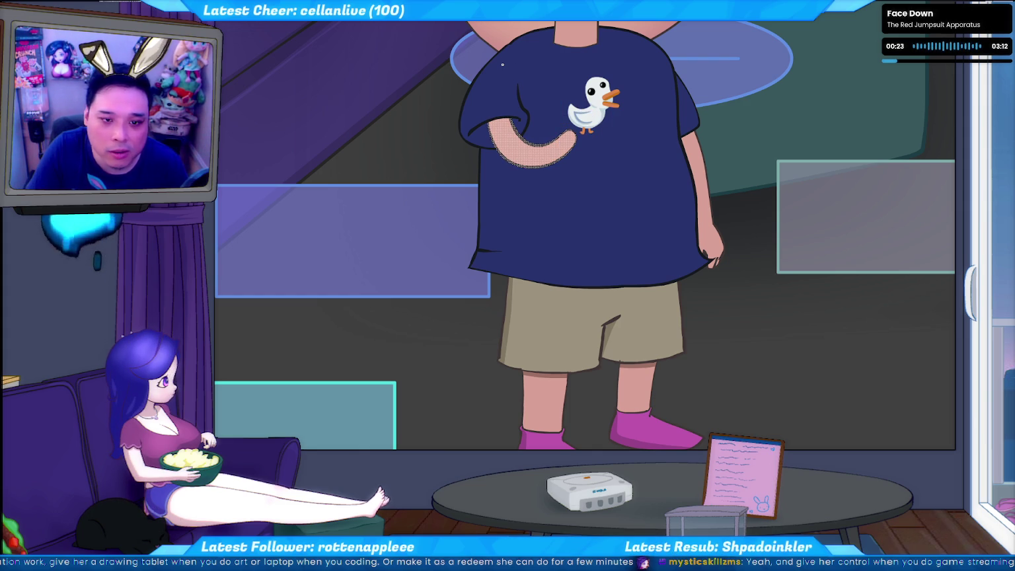
pyautogui.hotkey('ctrl', 'shift', 'z')
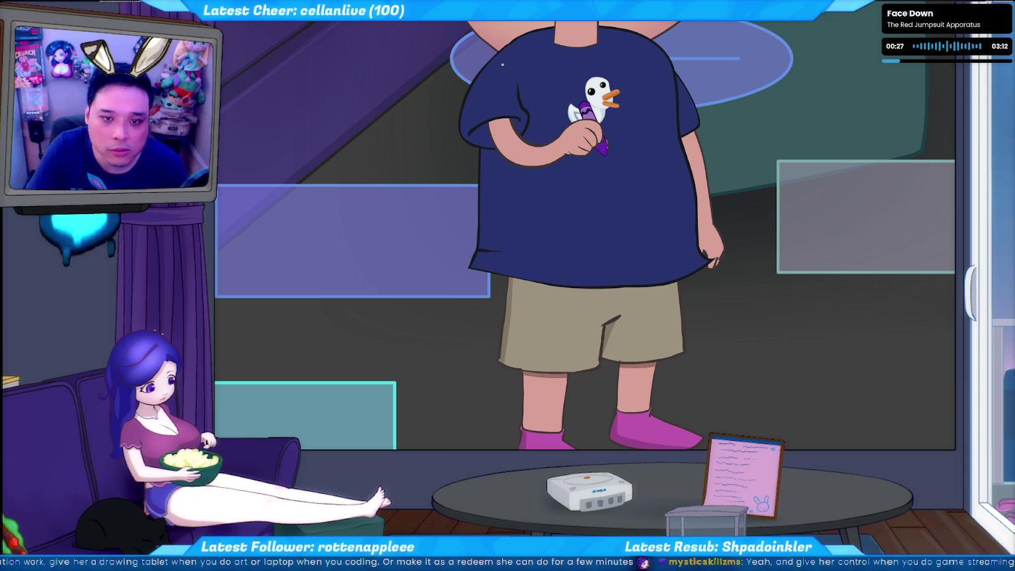
pyautogui.click(502, 64)
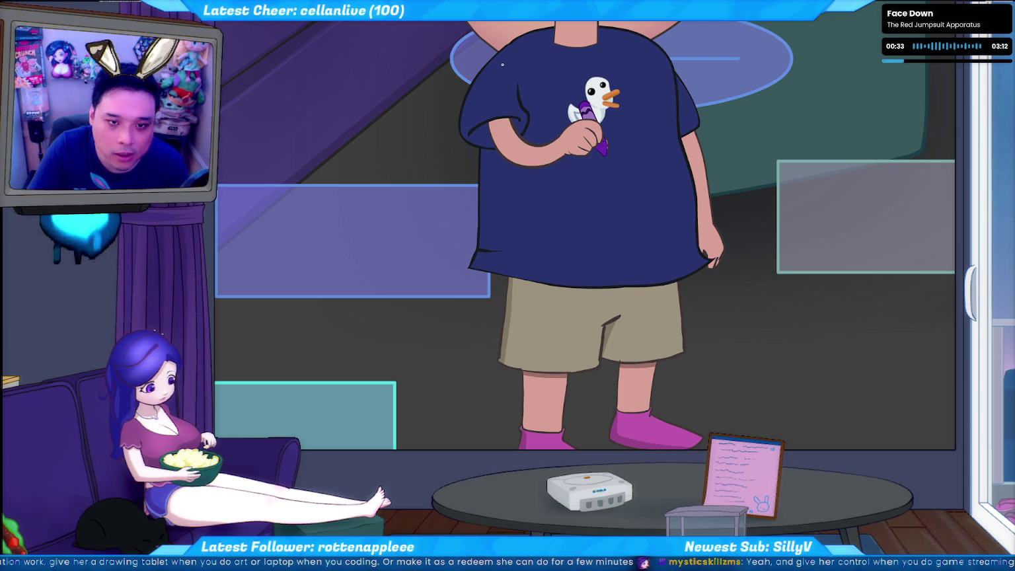
pyautogui.click(502, 64)
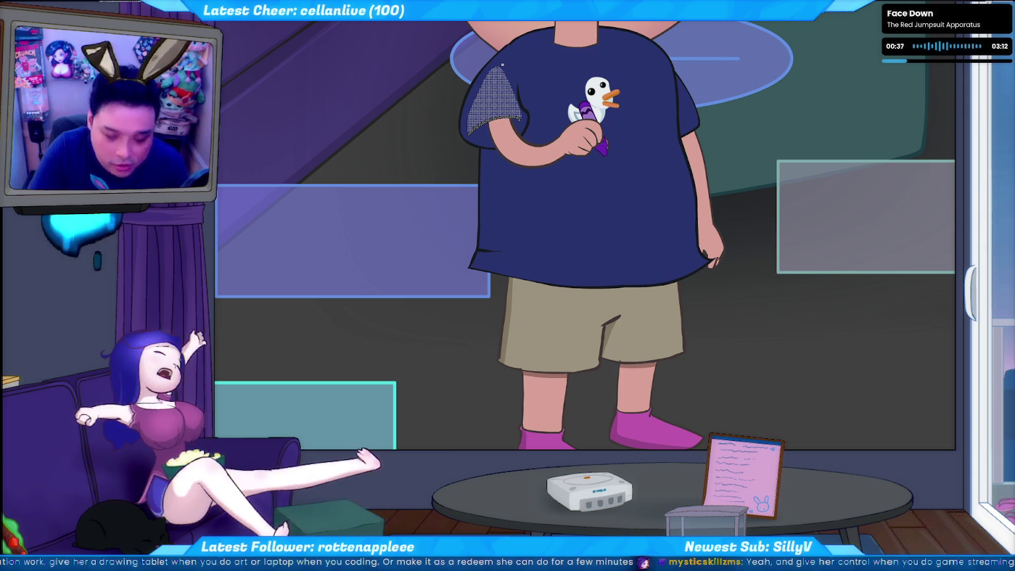
pyautogui.hotkey('ctrl', 'd')
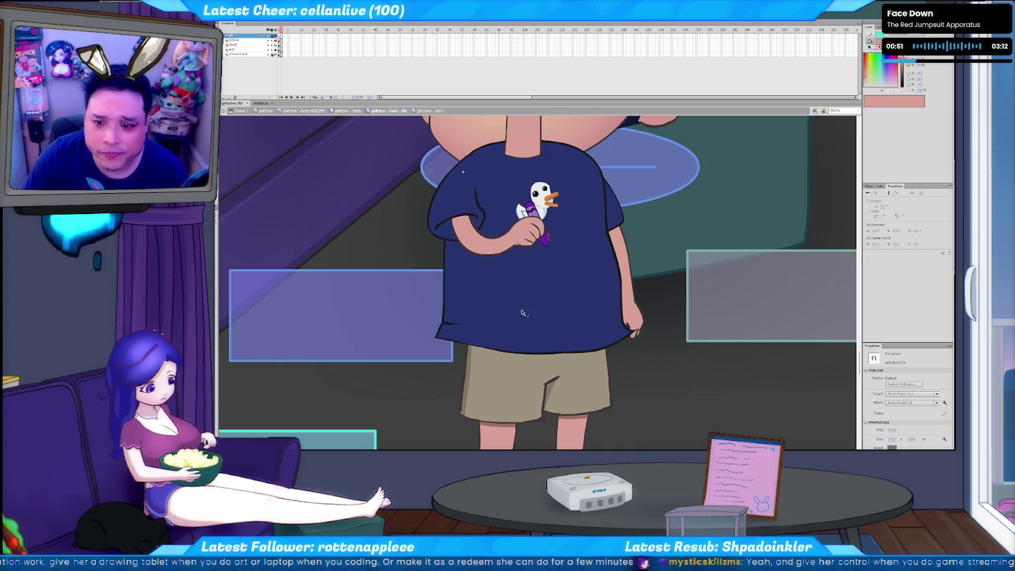
# - Delete the crayon-holding arm on the arm layer, leaving a faint sketch stroke on the shirt
pyautogui.click(501, 257)
pyautogui.click(415, 254)
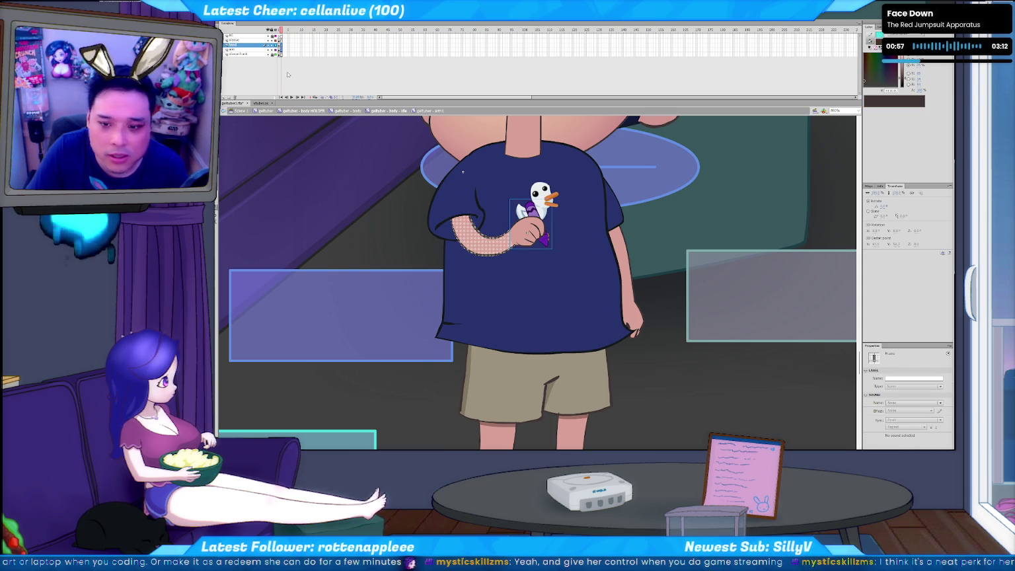
pyautogui.press('Delete')
pyautogui.hotkey('ctrl', 'z')
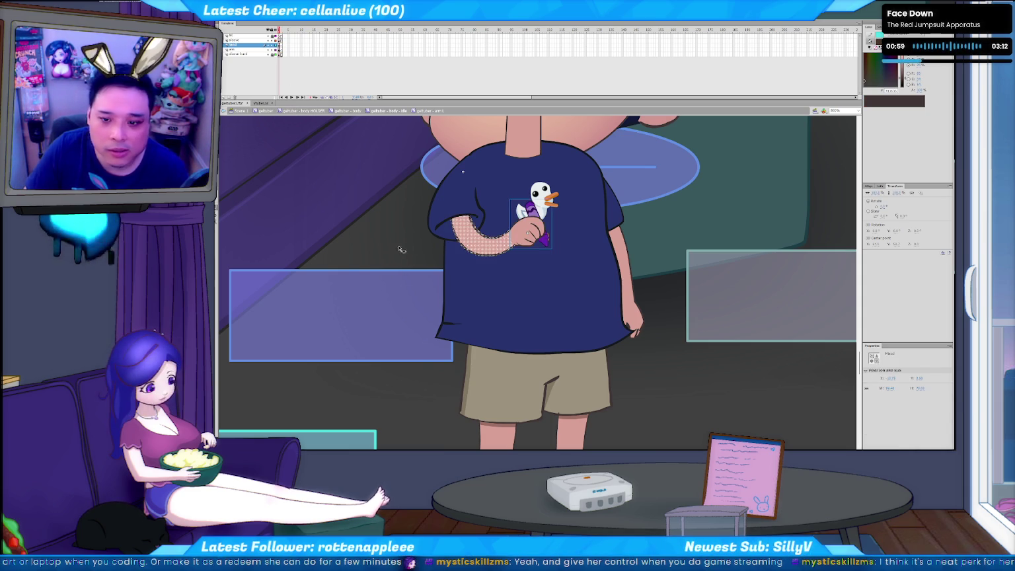
pyautogui.press('Delete')
pyautogui.press('b')
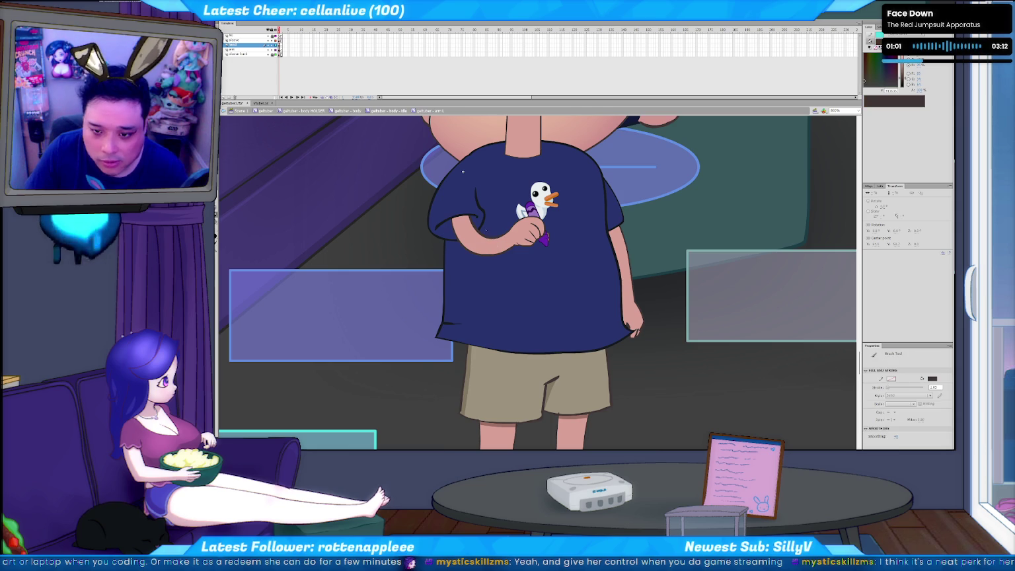
pyautogui.hotkey('ctrl', 'z')
pyautogui.hotkey('ctrl', 'z')
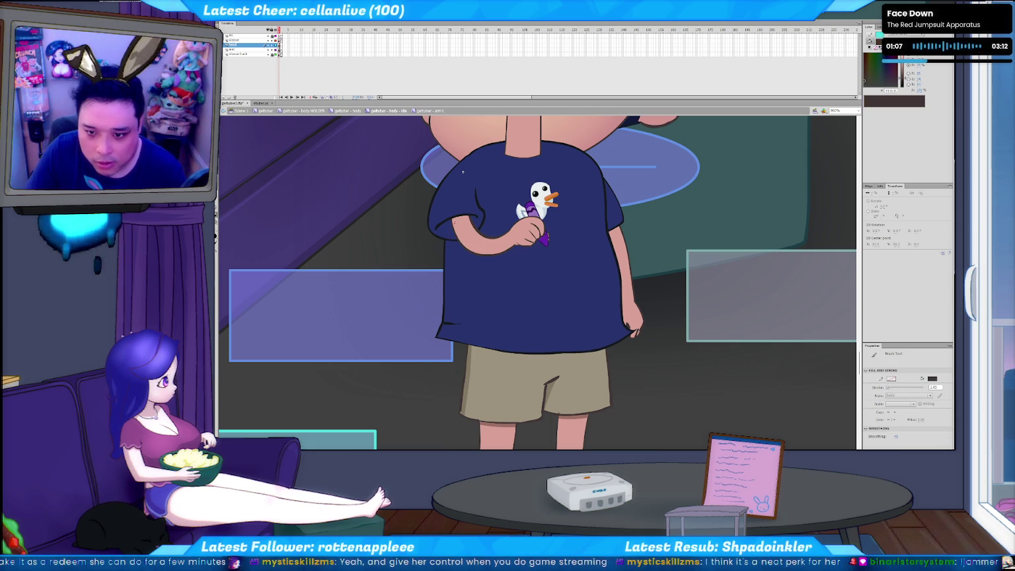
pyautogui.hotkey('ctrl', 'y')
pyautogui.hotkey('ctrl', 'y')
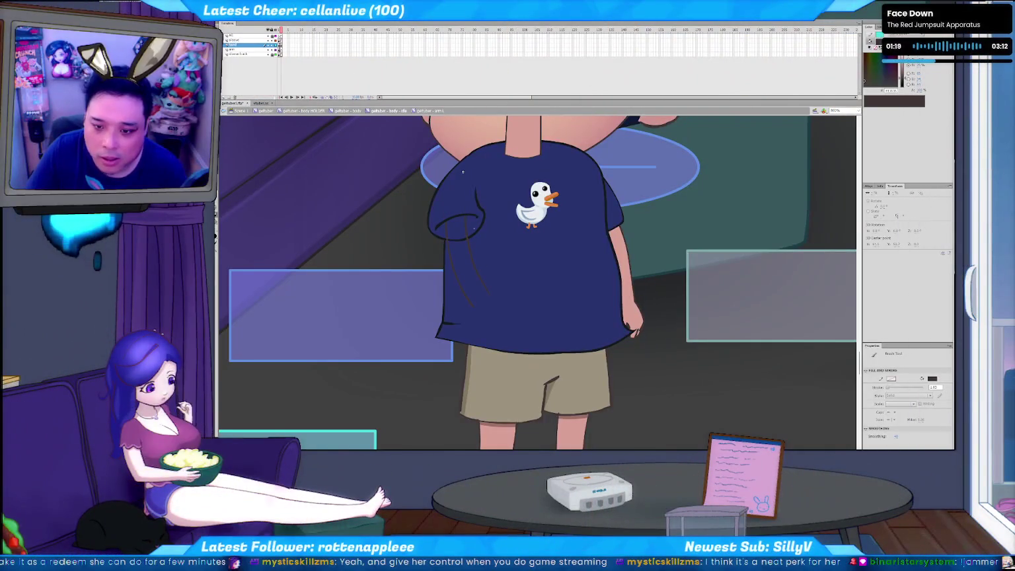
# - Nudge the curved arm sketch stroke up two steps with the Selection tool
pyautogui.press('v')
pyautogui.click(474, 303)
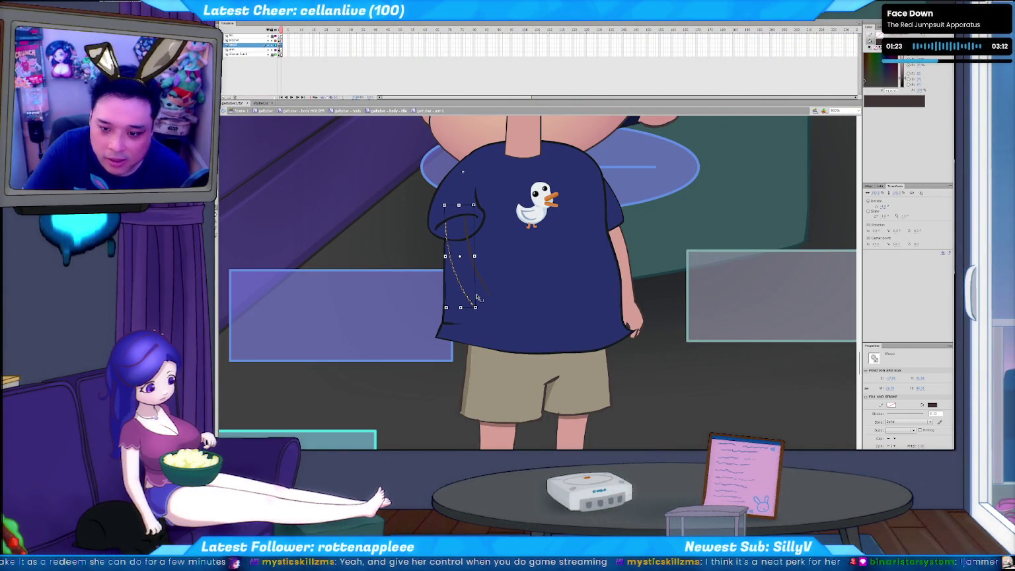
pyautogui.press('Up')
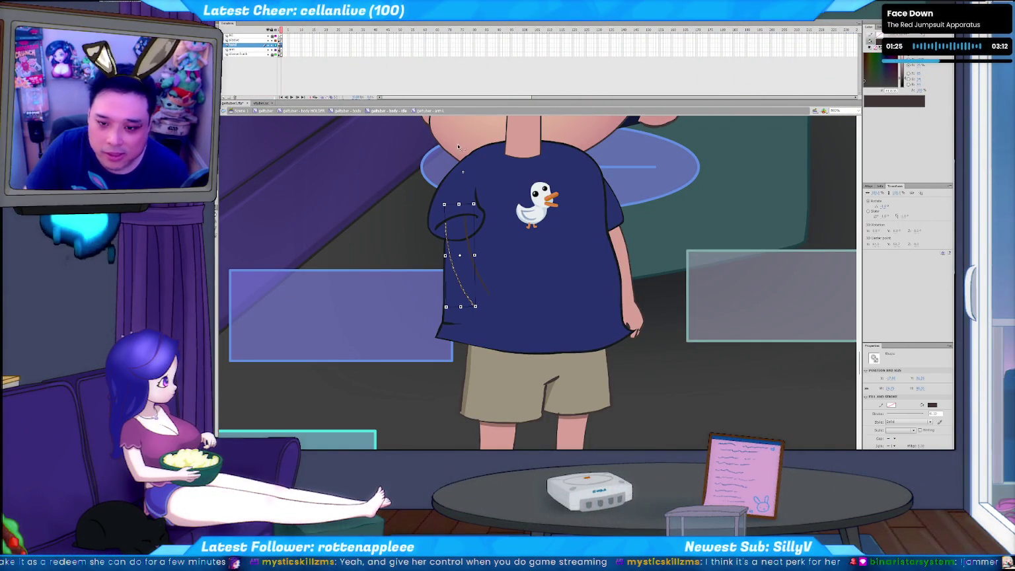
pyautogui.press('Up')
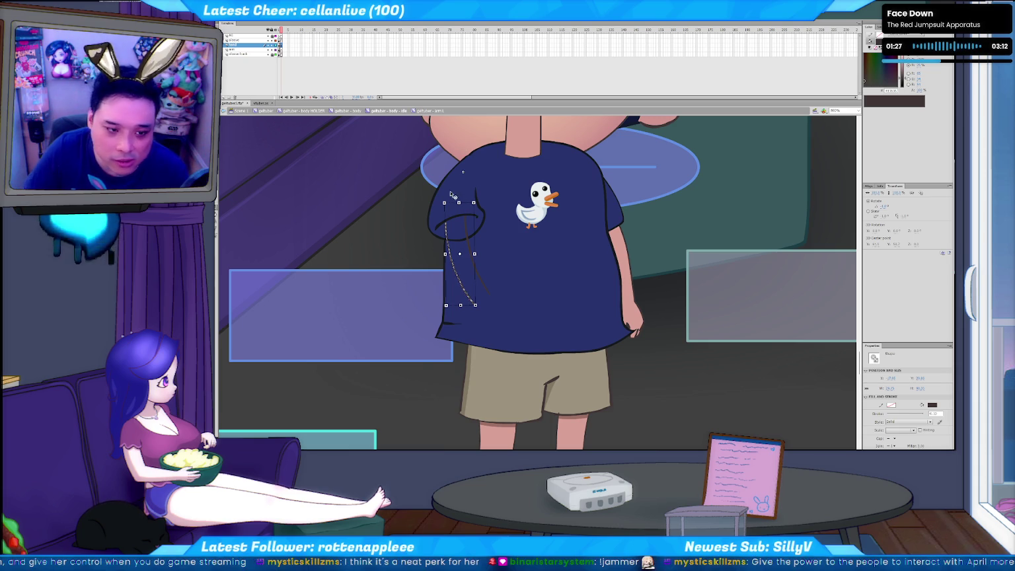
pyautogui.click(490, 267)
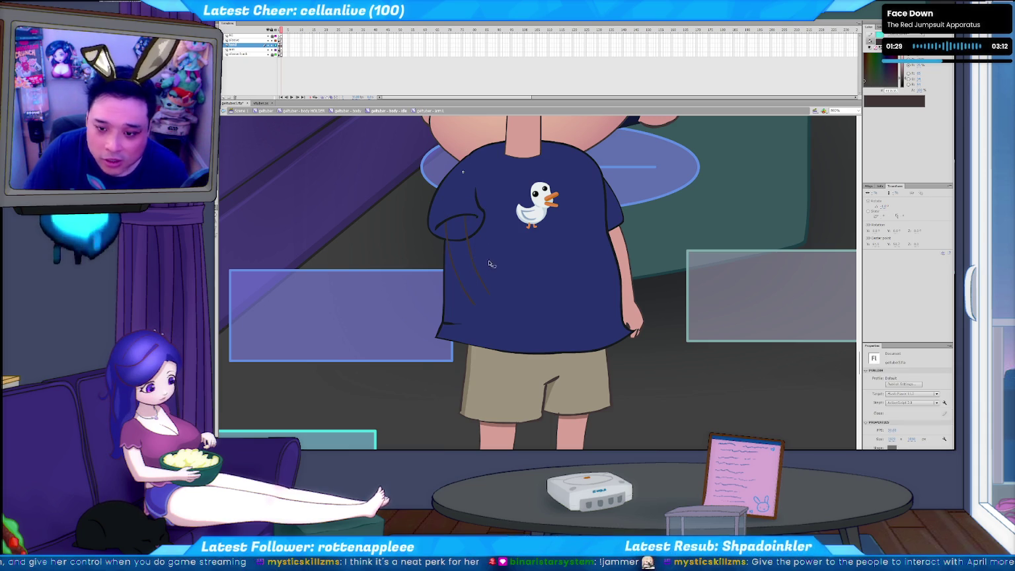
# - Draw a new arm stroke down the shirt and delete a stray stroke
pyautogui.moveTo(465, 228); pyautogui.dragTo(489, 294)
pyautogui.click(485, 244)
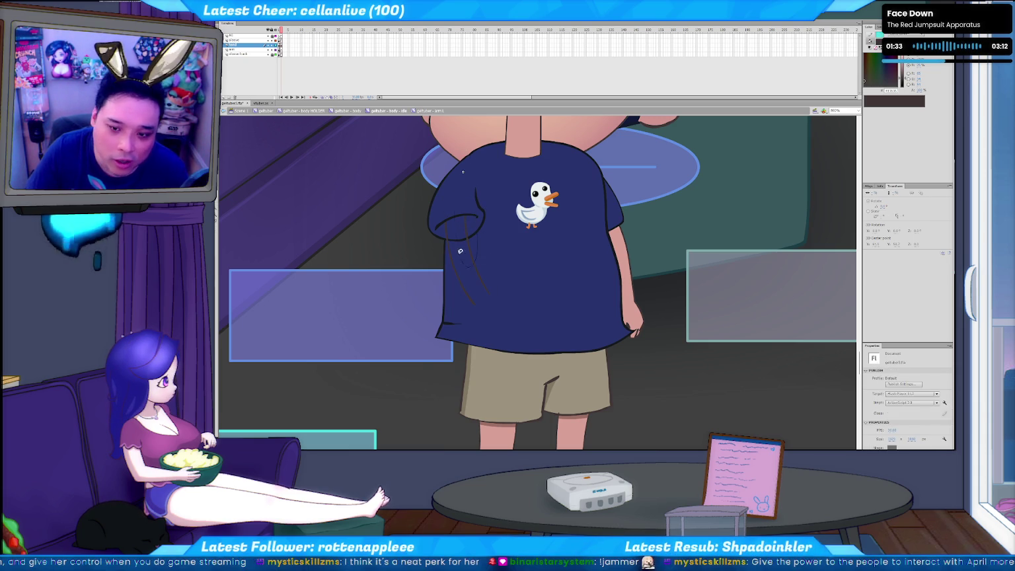
pyautogui.click(472, 196)
pyautogui.press('Delete')
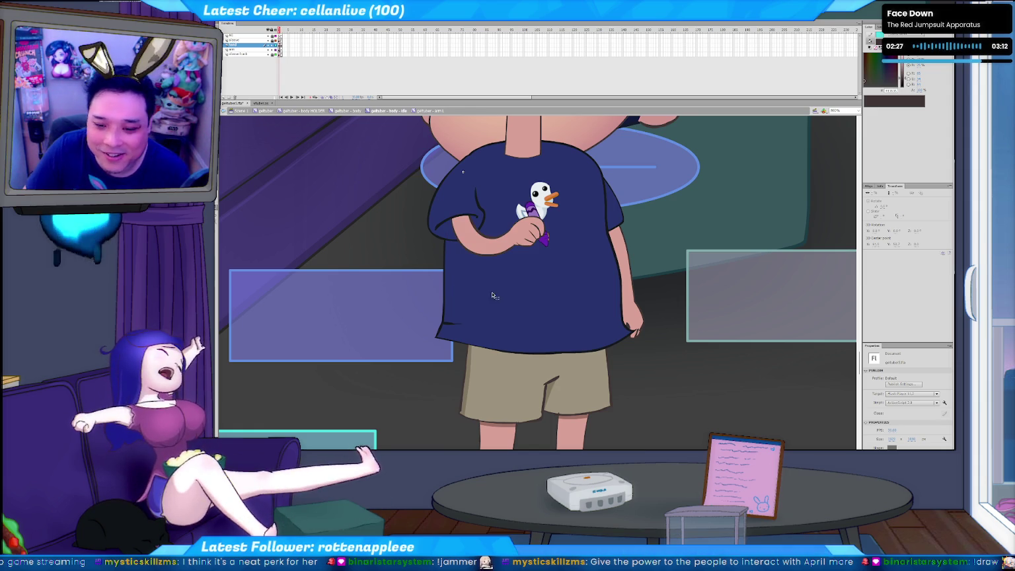
pyautogui.click(473, 304)
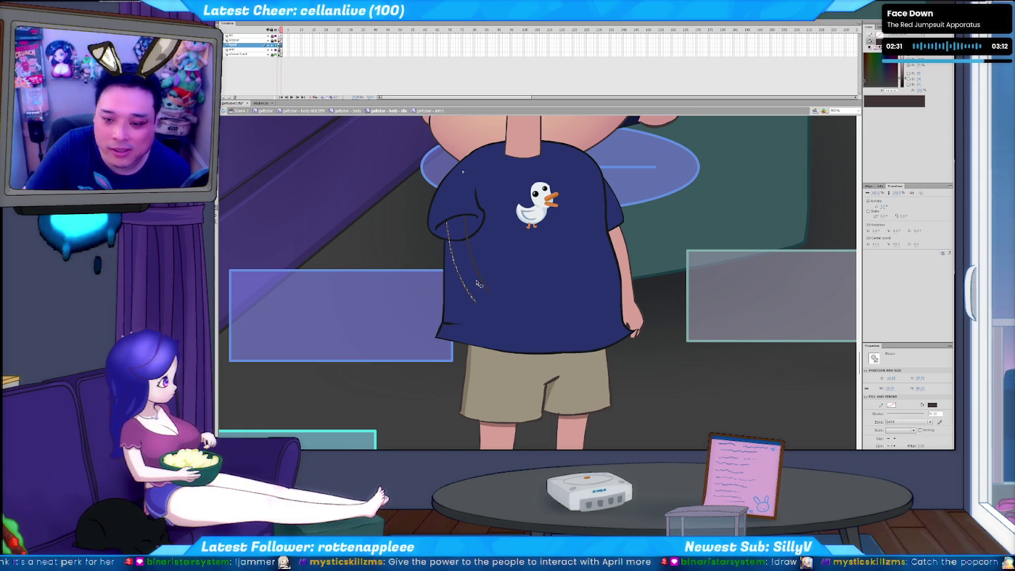
pyautogui.click(501, 255)
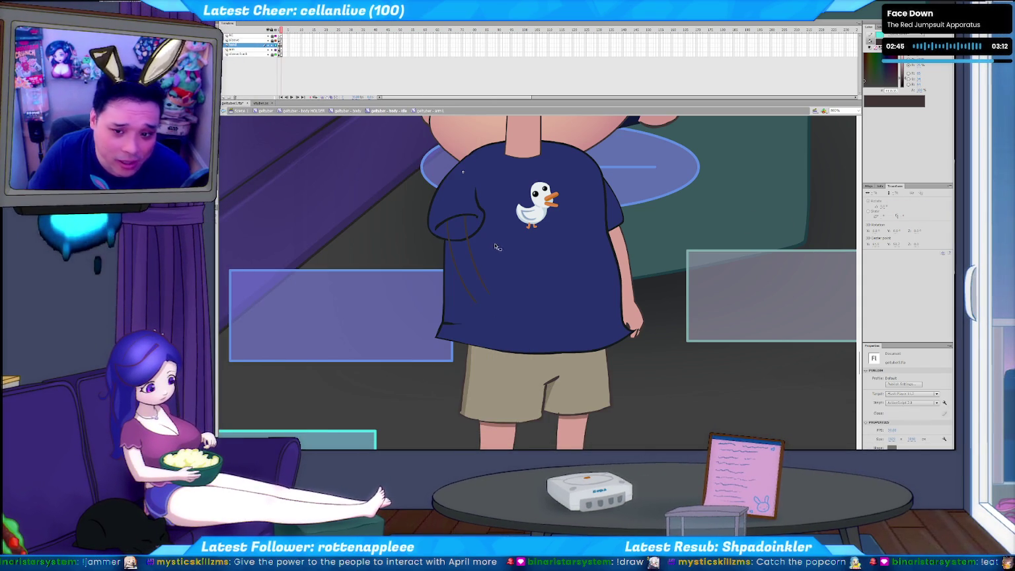
# - Choose skin pink as the fill colour and set the brush to Paint Inside mode
pyautogui.moveTo(417, 261); pyautogui.dragTo(494, 291)
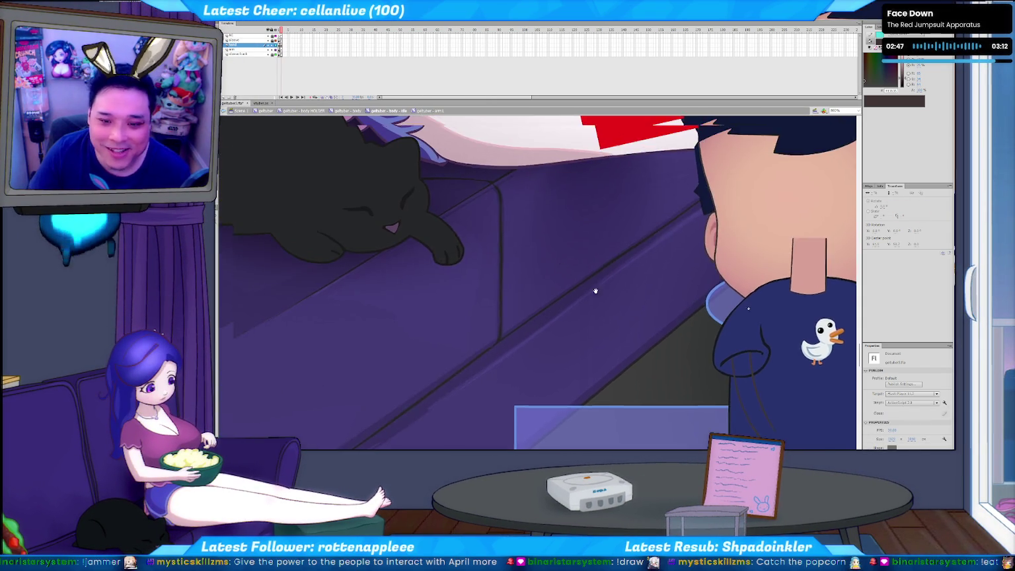
pyautogui.moveTo(660, 396)
pyautogui.mouseDown()
pyautogui.moveTo(511, 321)
pyautogui.moveTo(415, 310)
pyautogui.mouseUp()
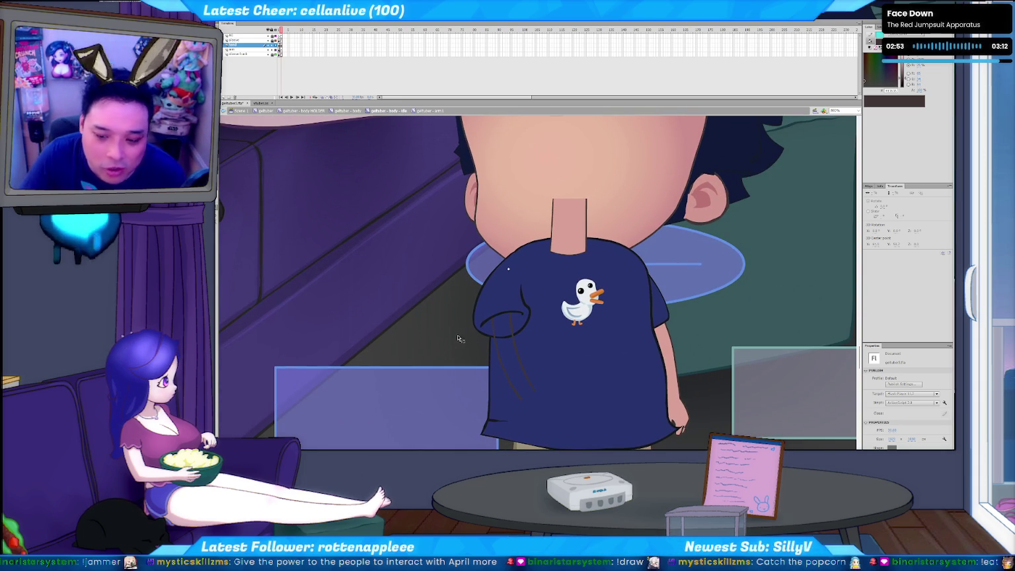
pyautogui.press(',')
pyautogui.click(530, 338)
pyautogui.press('.')
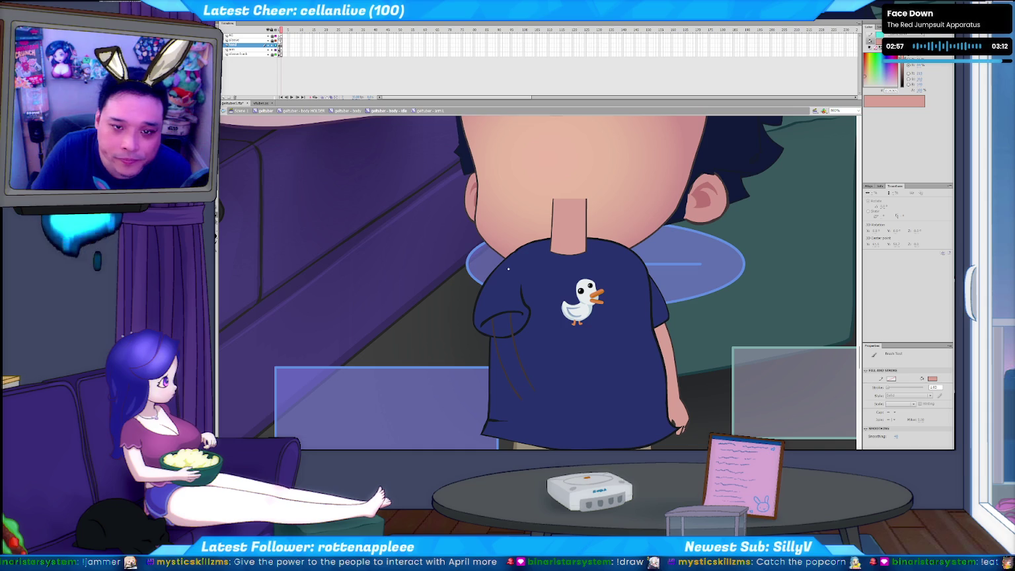
pyautogui.press('v')
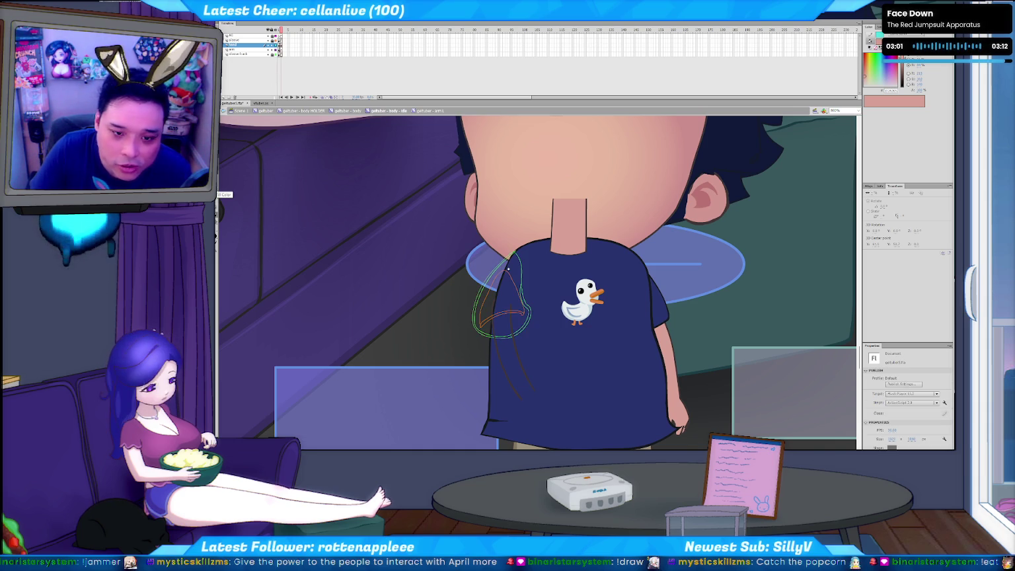
pyautogui.click(224, 233)
pyautogui.click(235, 248)
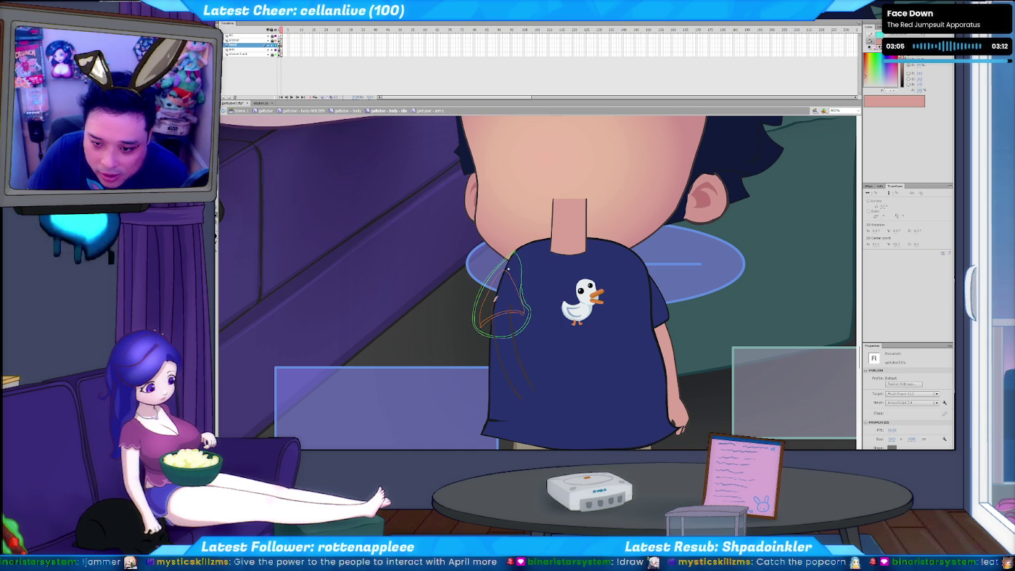
# - Brush short reddish guide strokes on the shirt where the arm will go
pyautogui.press('b')
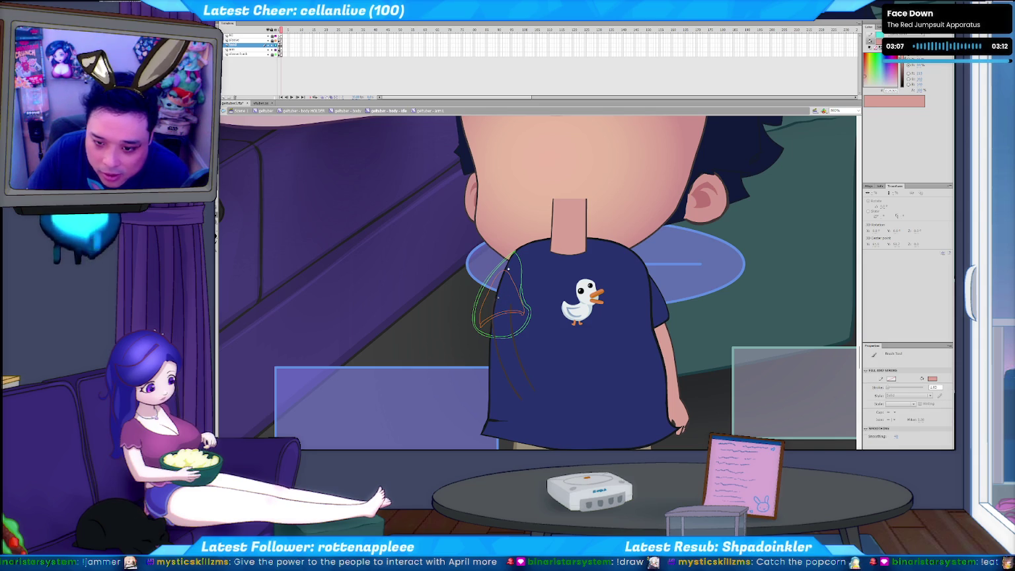
pyautogui.moveTo(494, 304); pyautogui.dragTo(507, 302)
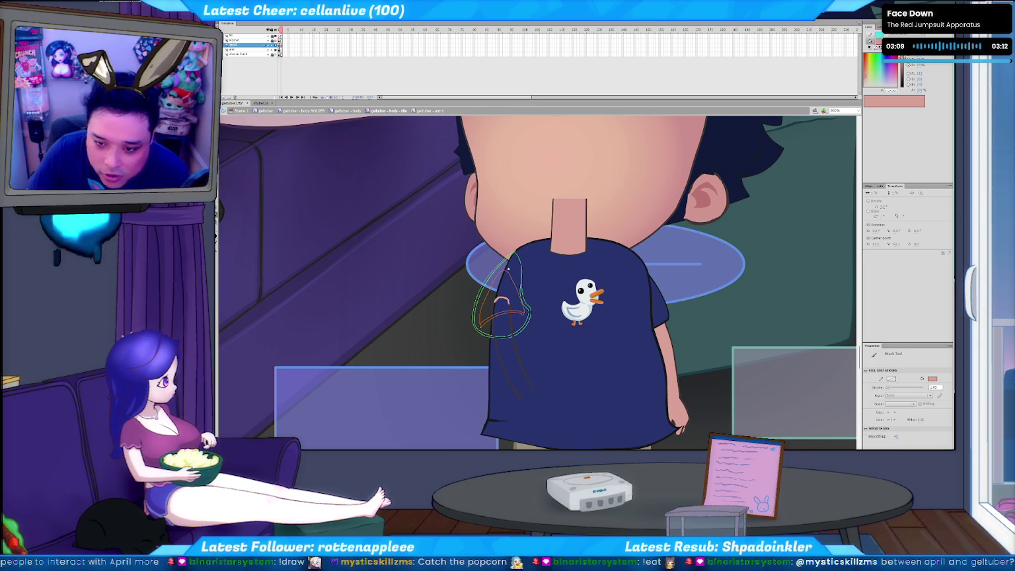
pyautogui.scroll(-3, 511, 326)
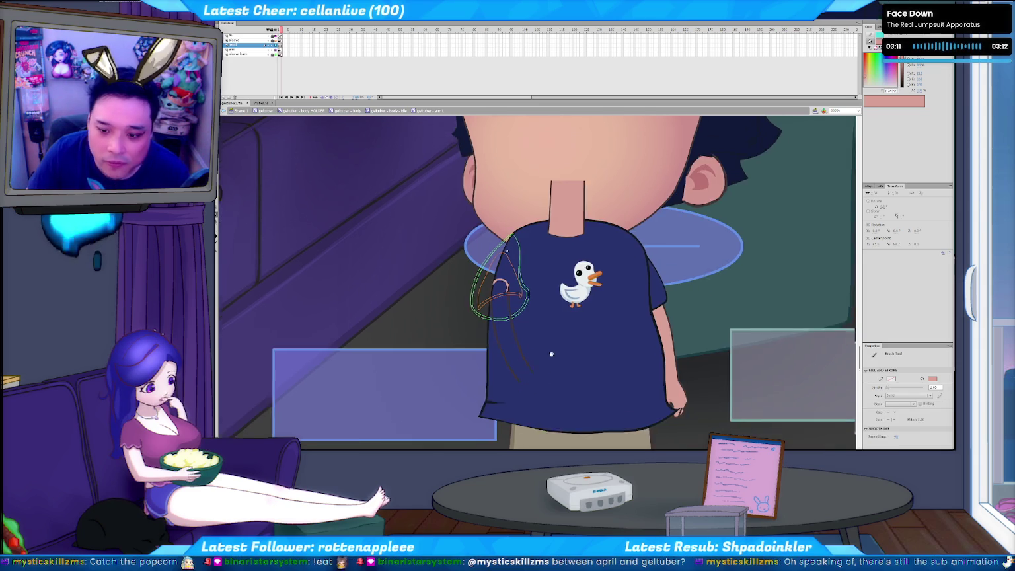
pyautogui.moveTo(515, 333)
pyautogui.mouseDown()
pyautogui.moveTo(526, 327)
pyautogui.moveTo(517, 327)
pyautogui.mouseUp()
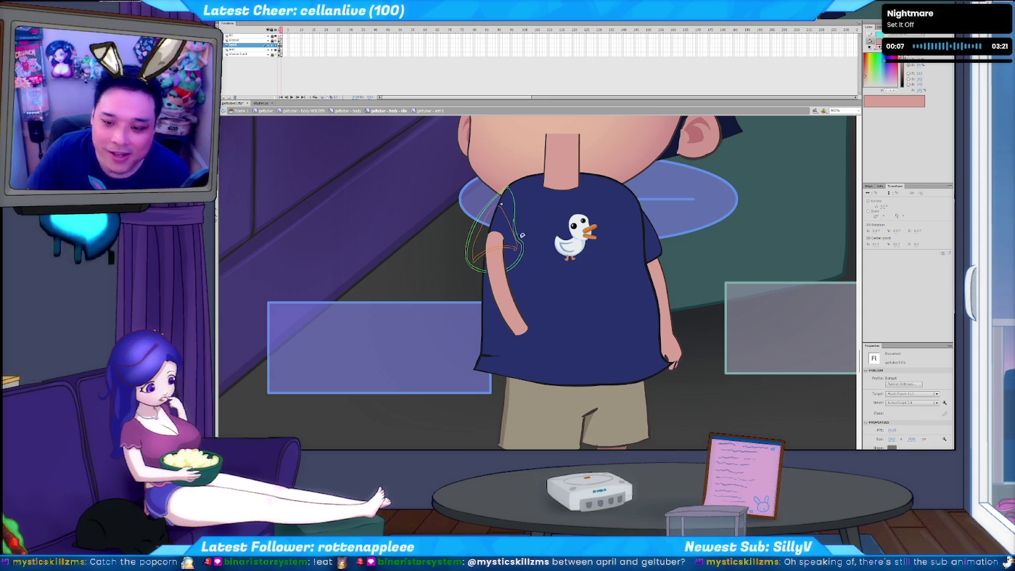
# - Check the painted skin-toned lowered arm, then step back to the raised-arm frame
pyautogui.click(522, 253)
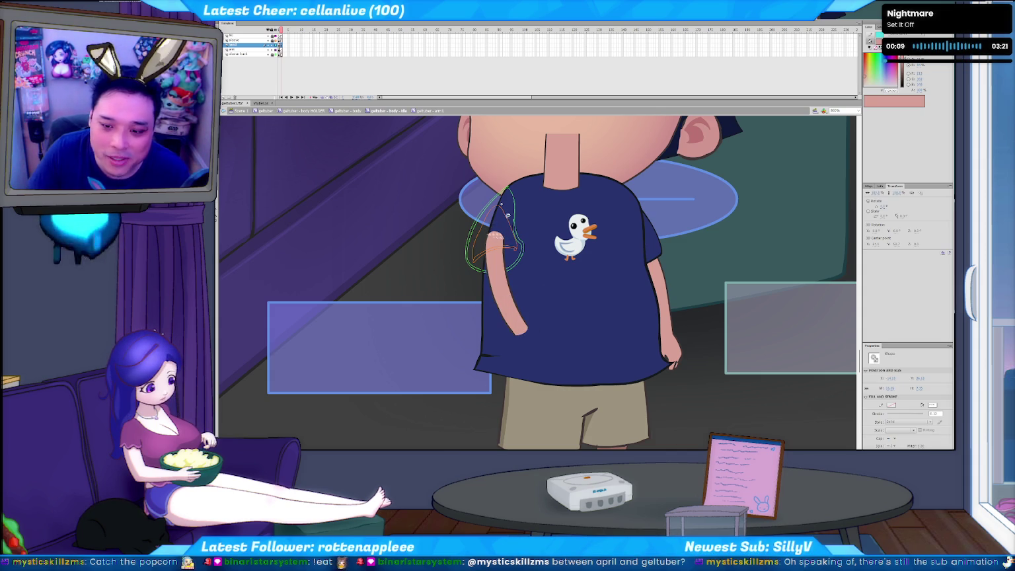
pyautogui.click(519, 264)
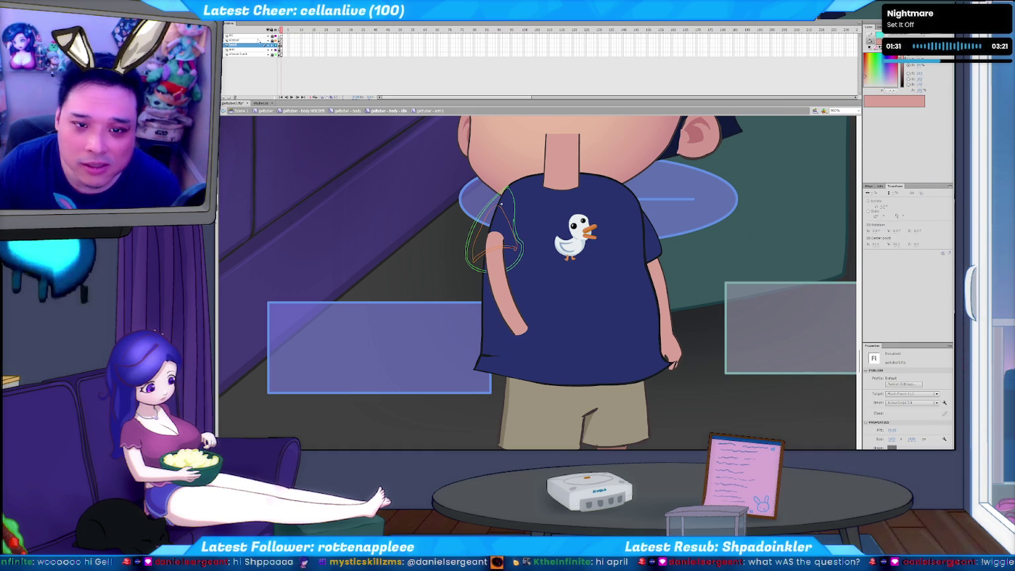
pyautogui.press(',')
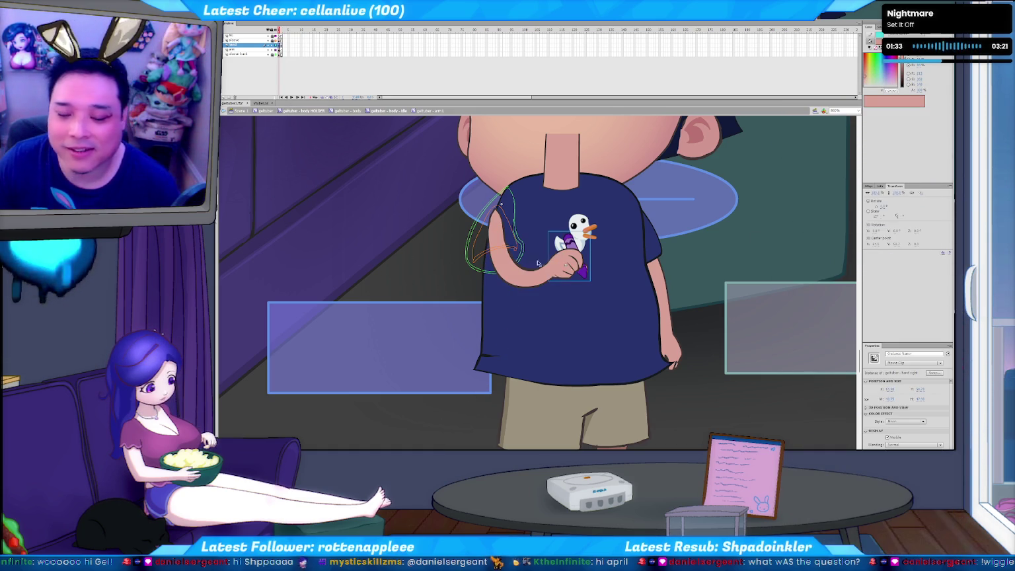
# - Show the raised arm on the arm layer and select the crayon-holding hand by the duck
pyautogui.press('.')
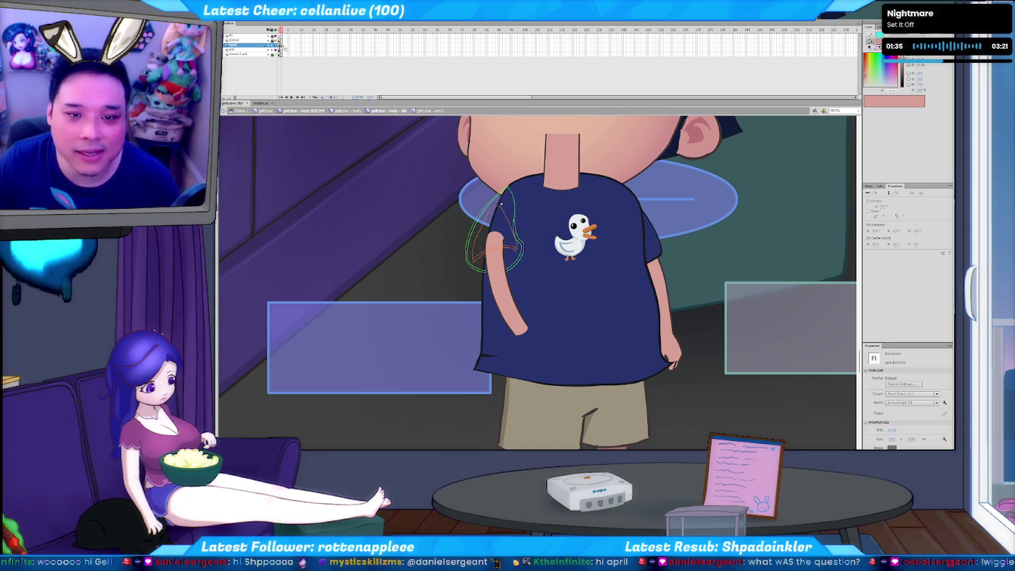
pyautogui.click(281, 53)
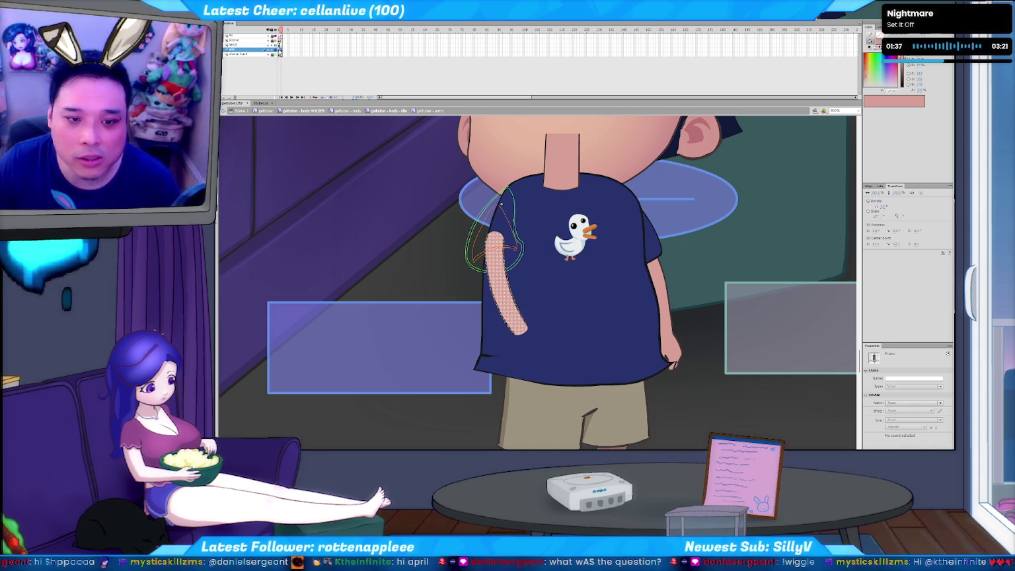
pyautogui.click(279, 50)
pyautogui.click(567, 266)
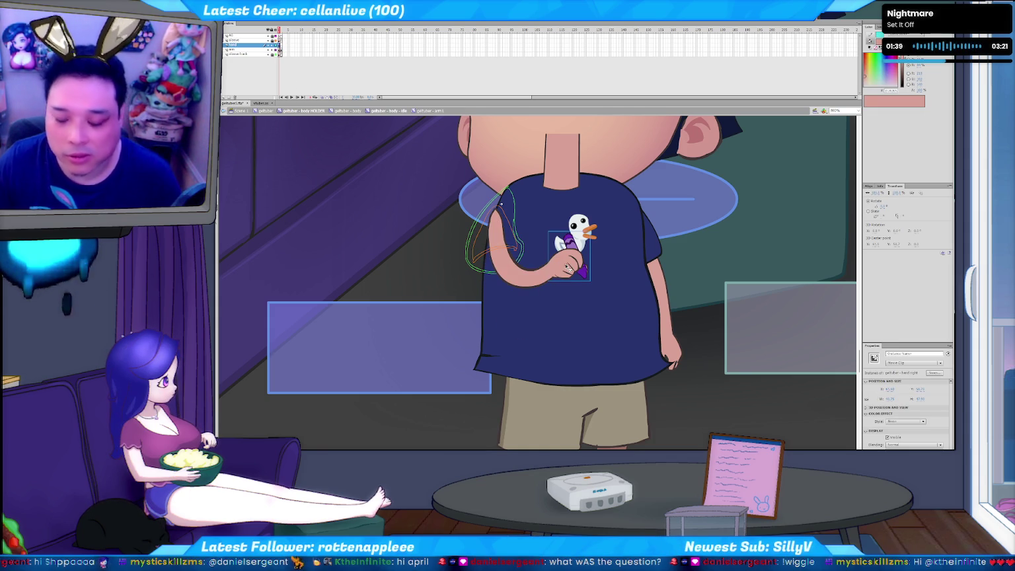
pyautogui.moveTo(566, 267); pyautogui.dragTo(533, 329)
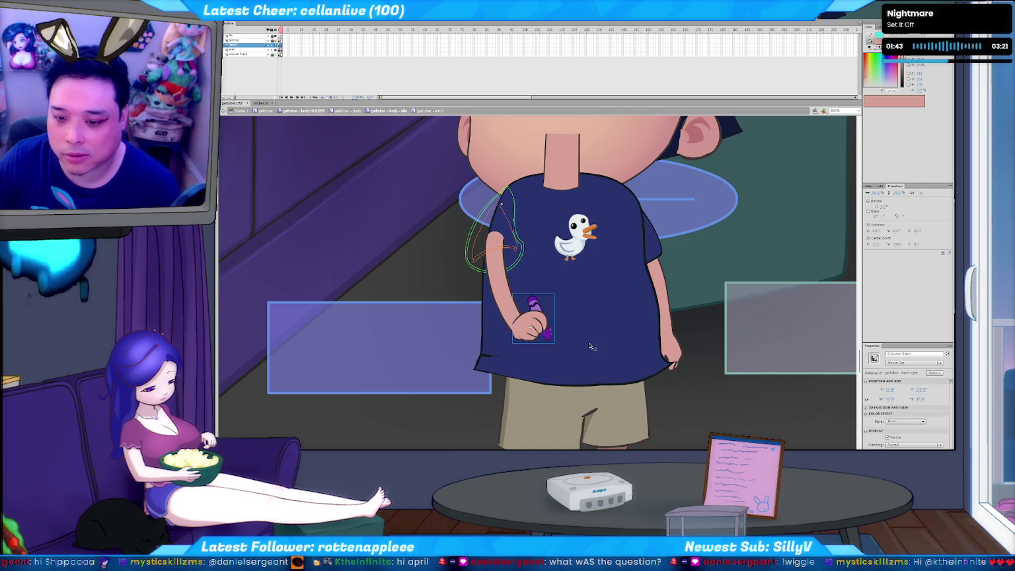
pyautogui.hotkey('ctrl', 'z')
pyautogui.click(563, 270)
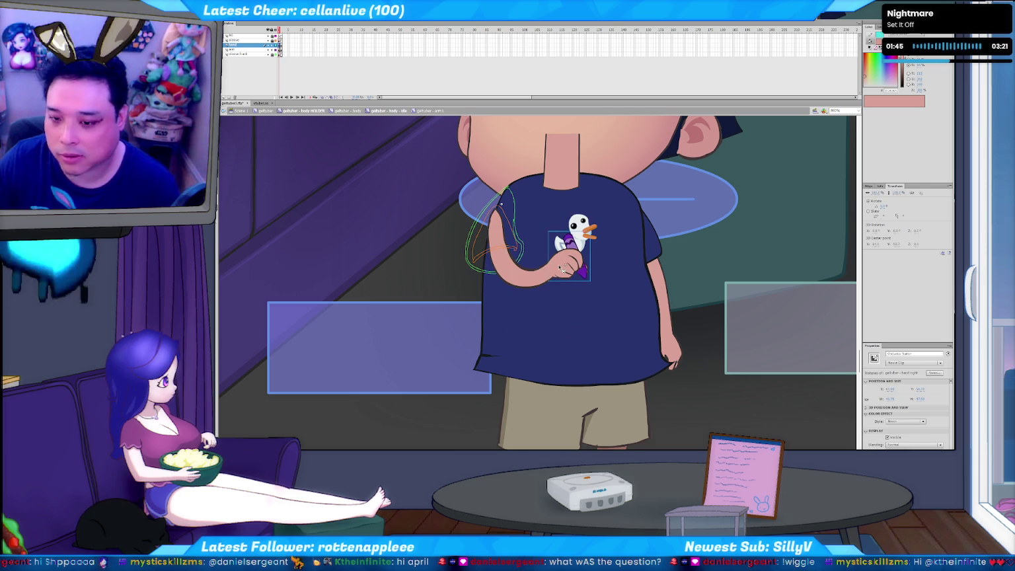
# - Name the hand instance rHand and play the arm-raising animation
pyautogui.click(907, 354)
pyautogui.write('rHand')
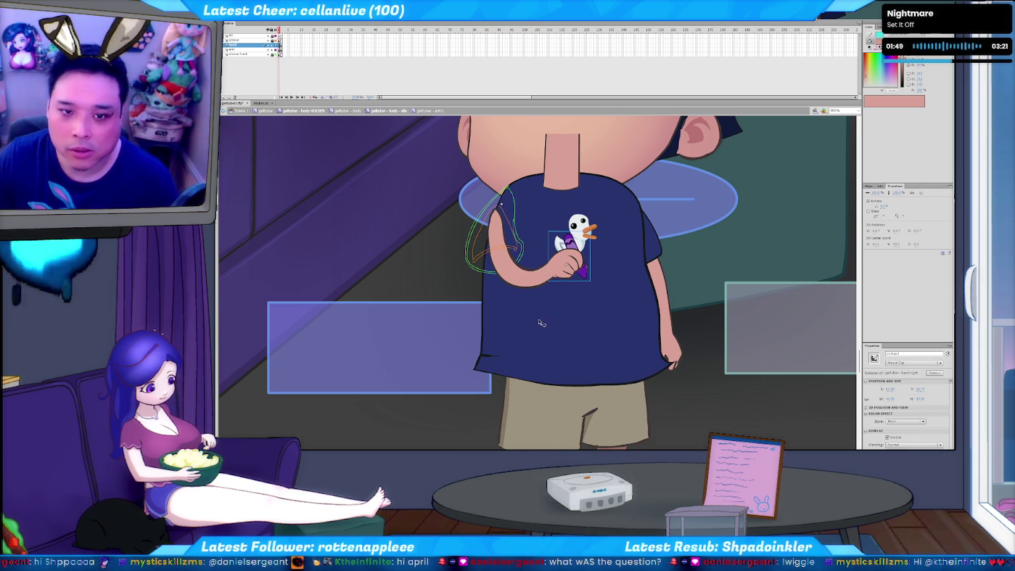
pyautogui.press('.')
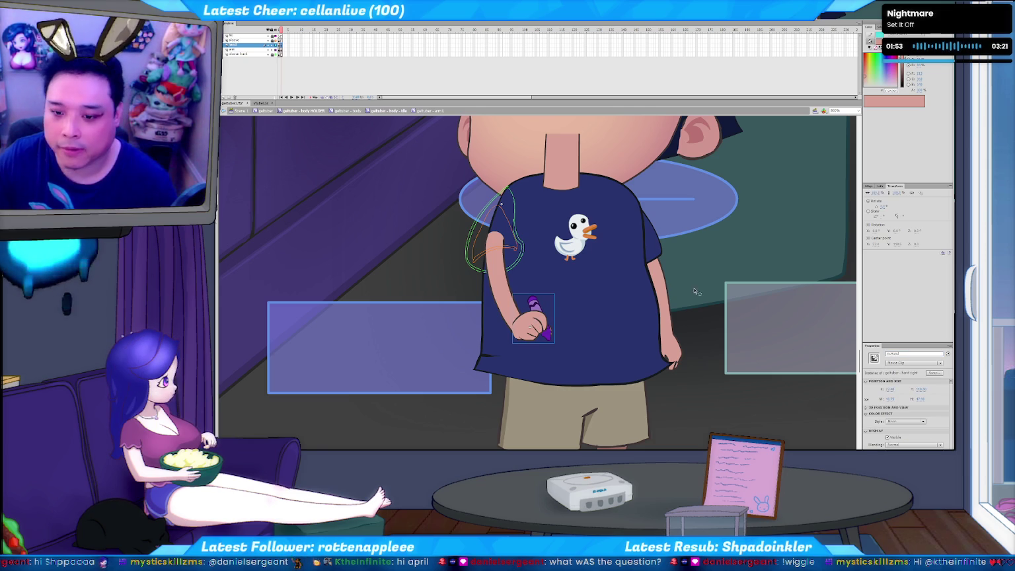
pyautogui.press('Return')
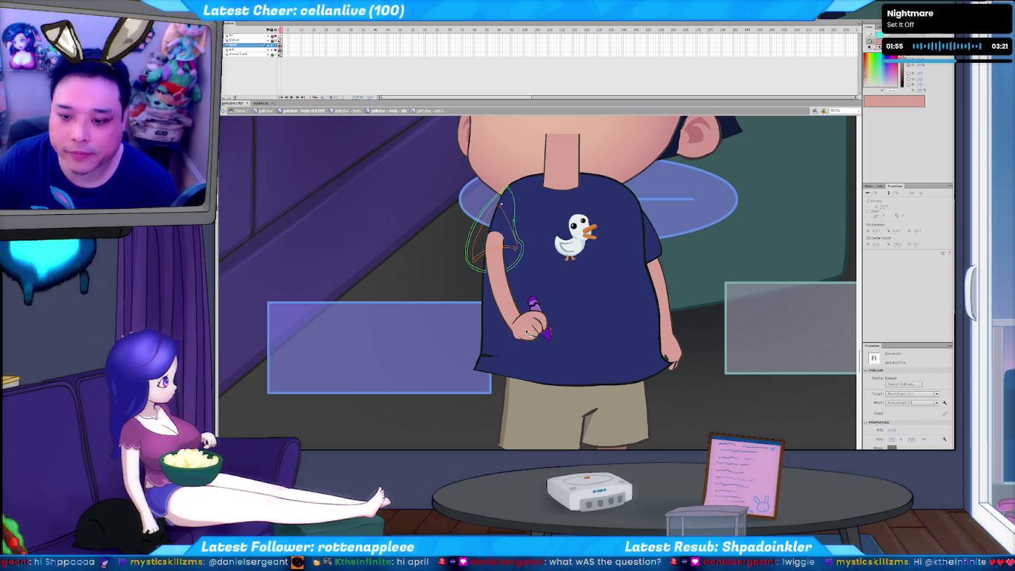
pyautogui.click(542, 327)
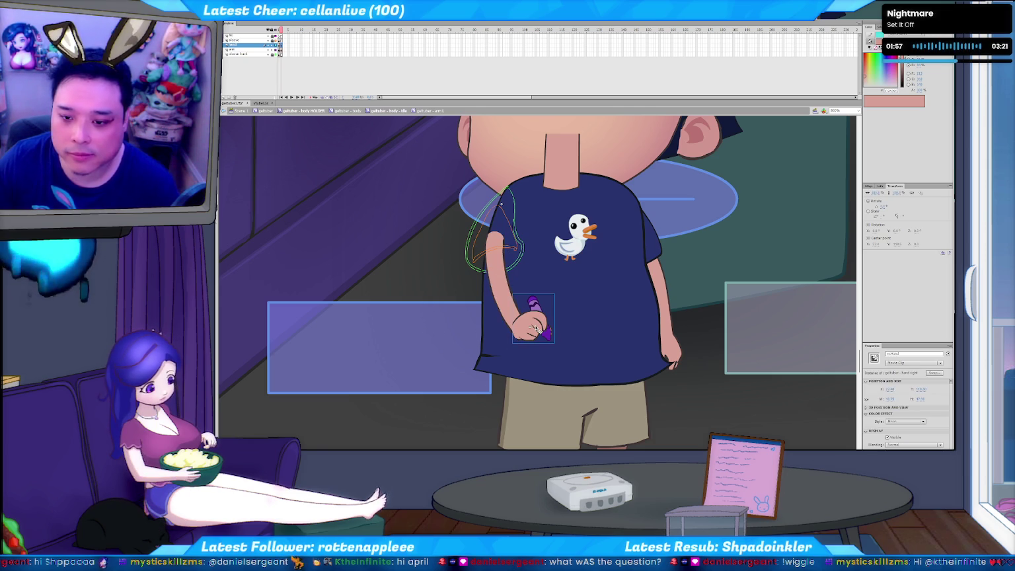
pyautogui.press('Return')
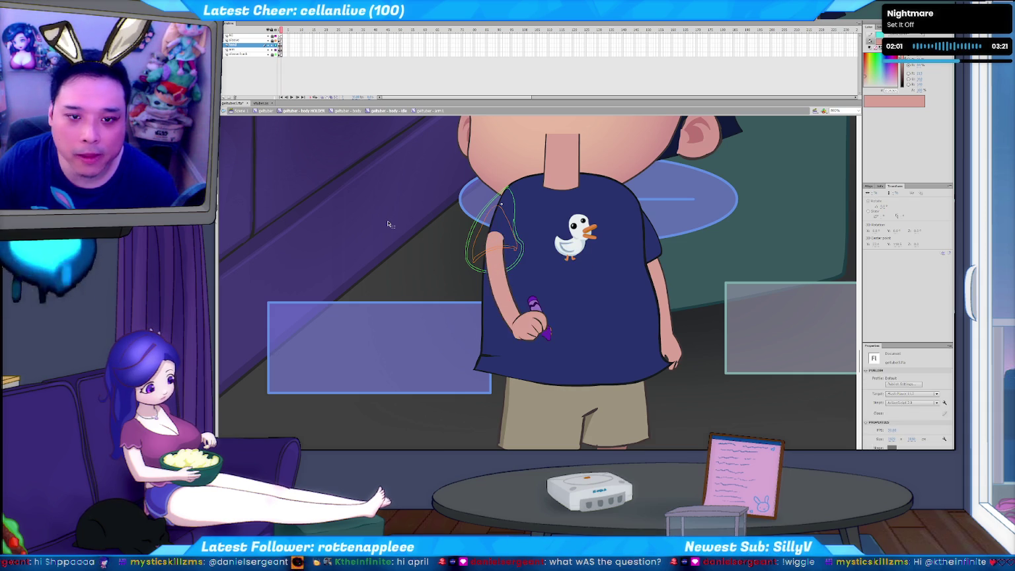
# - Turn on onion-skin outlines for the arm frames and clear the translucent pink arm fill
pyautogui.click(282, 50)
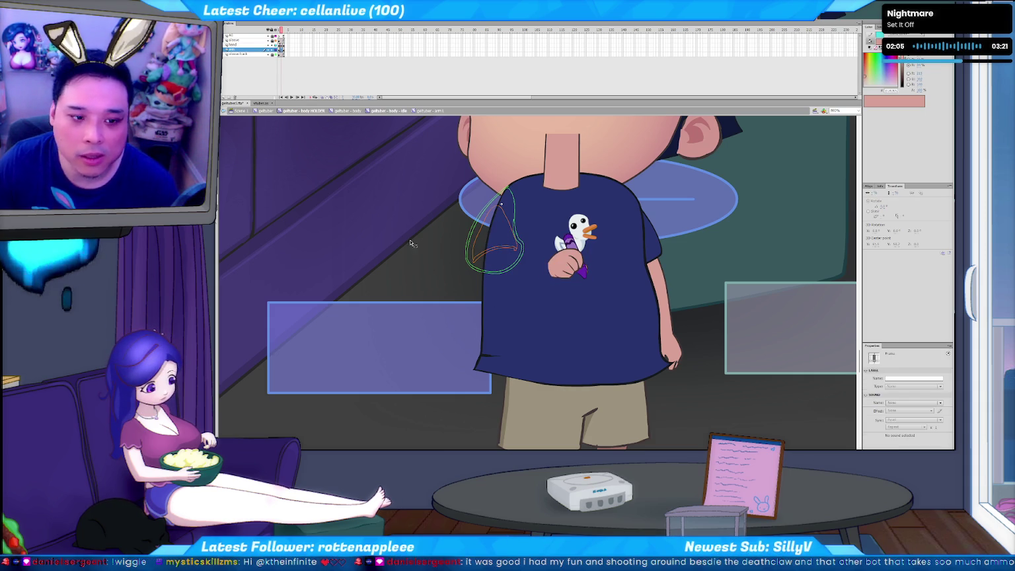
pyautogui.click(417, 267)
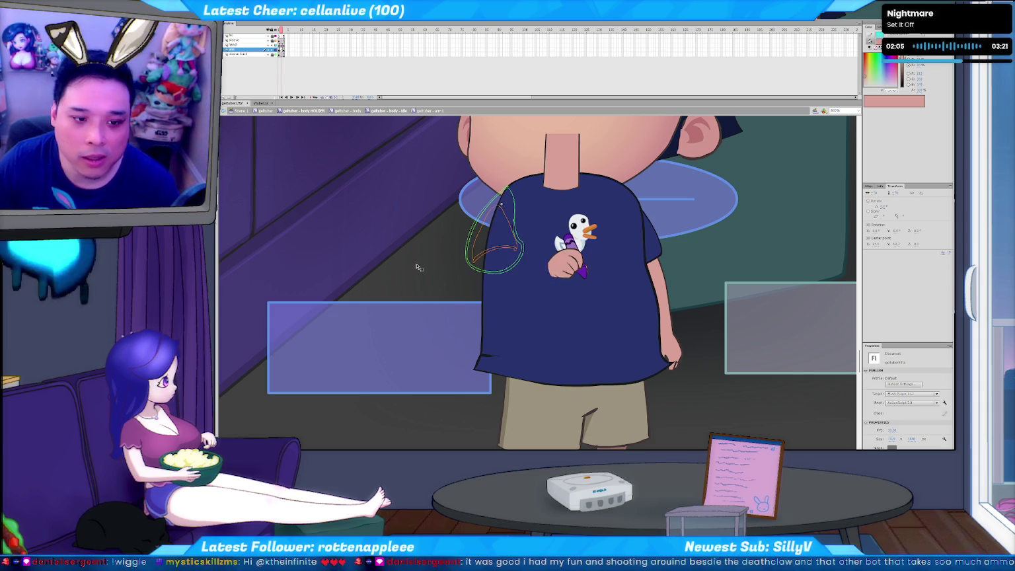
pyautogui.click(325, 97)
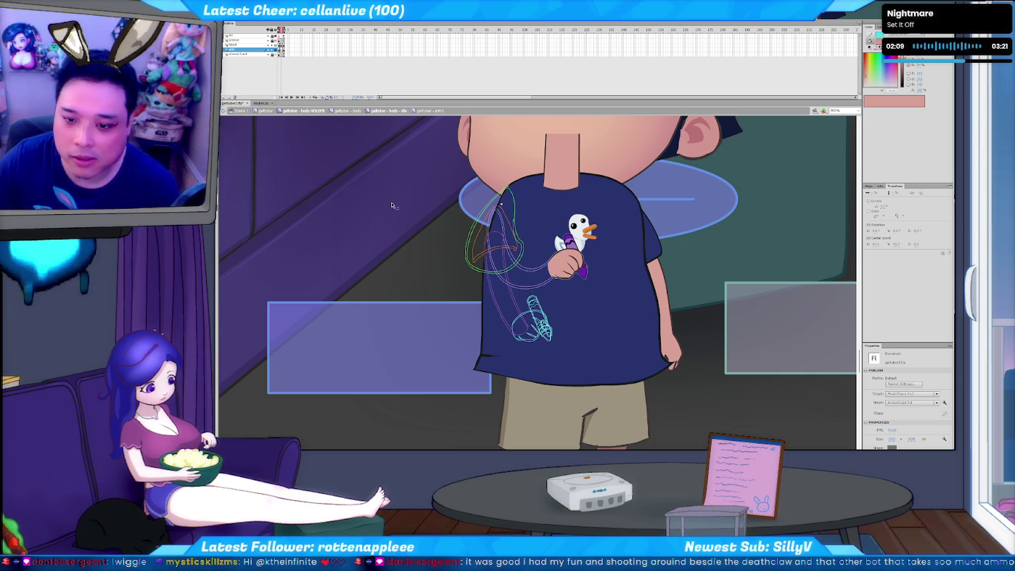
pyautogui.click(518, 287)
pyautogui.press('b')
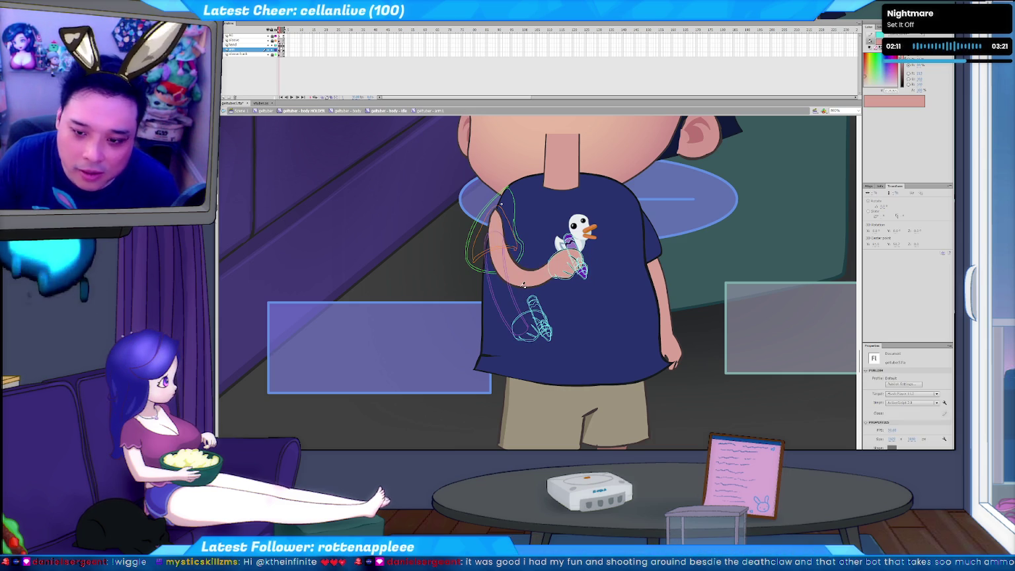
pyautogui.hotkey('ctrl', 'z')
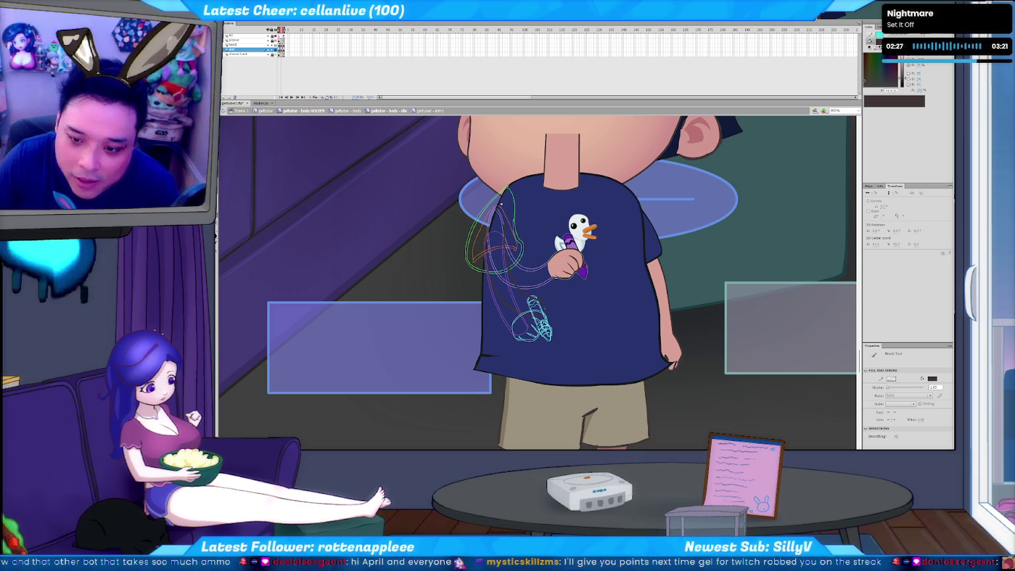
pyautogui.press('v')
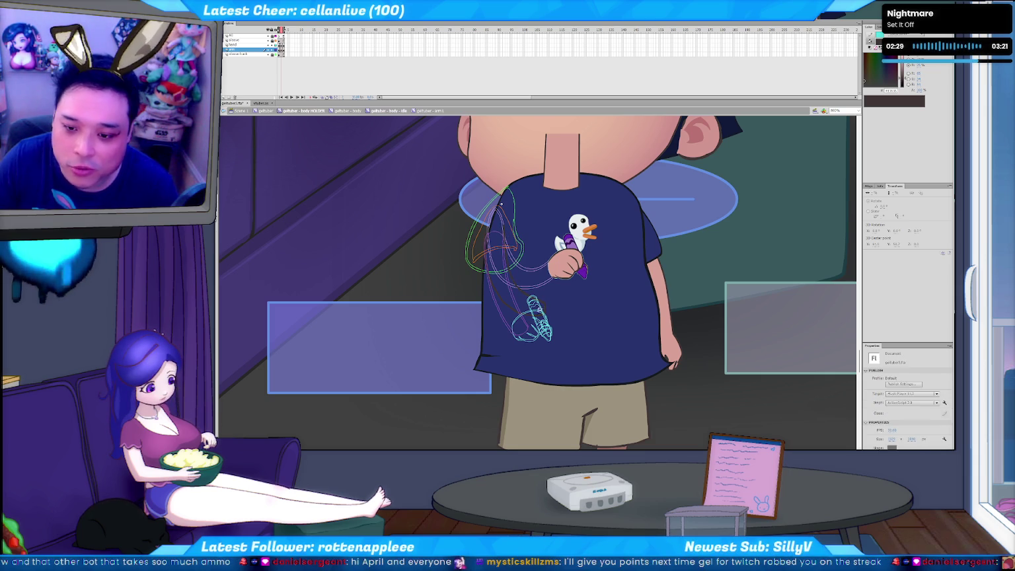
# - Inspect the in-between arm drawing by selecting its outline strokes one at a time
pyautogui.click(546, 316)
pyautogui.click(549, 306)
pyautogui.click(551, 299)
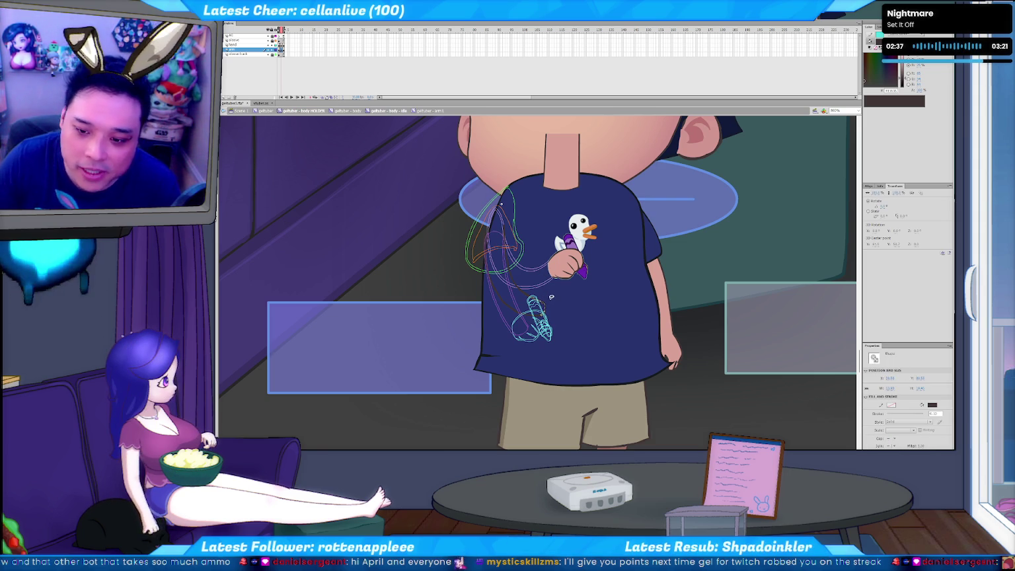
pyautogui.click(551, 297)
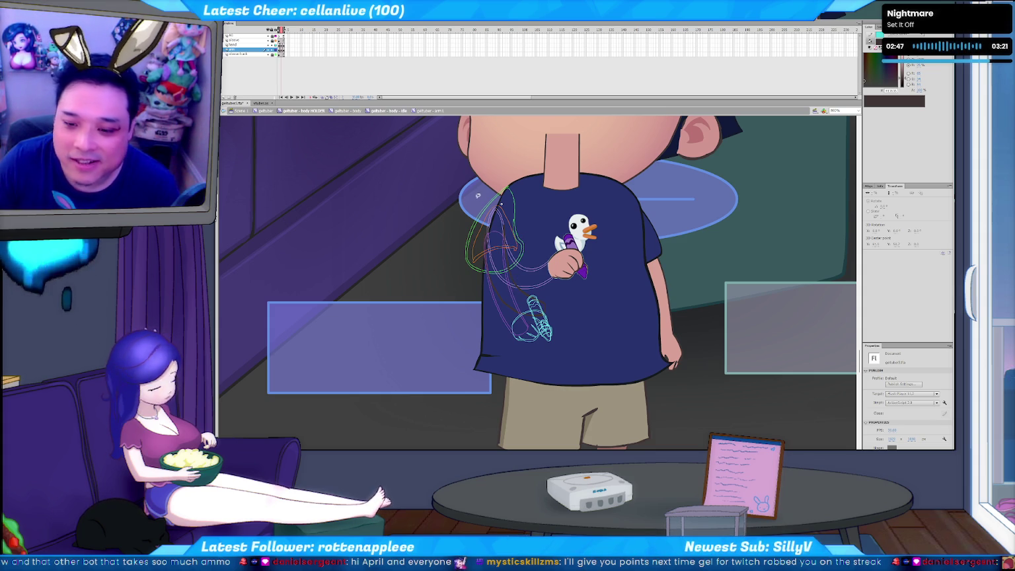
pyautogui.click(484, 221)
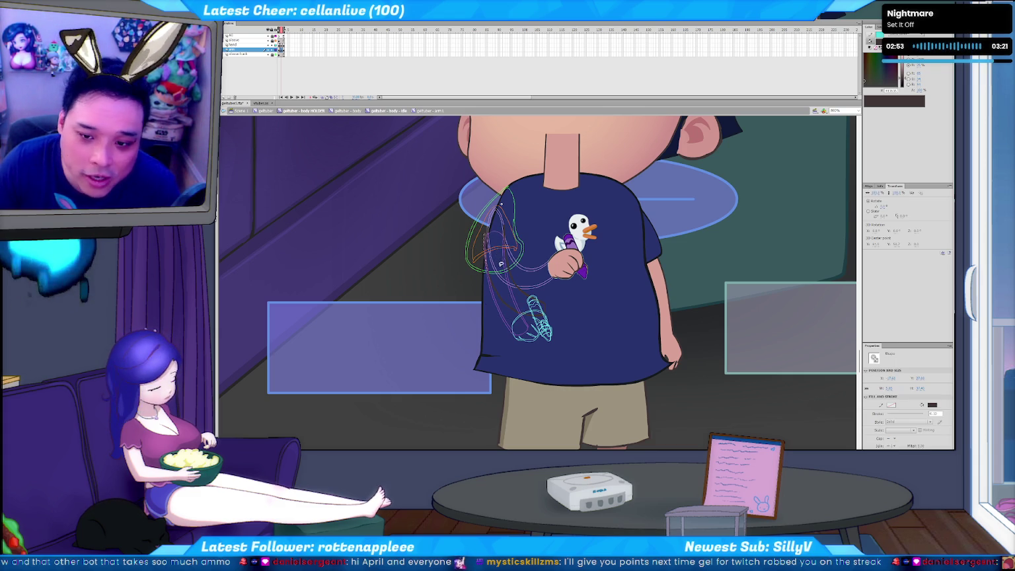
pyautogui.click(504, 260)
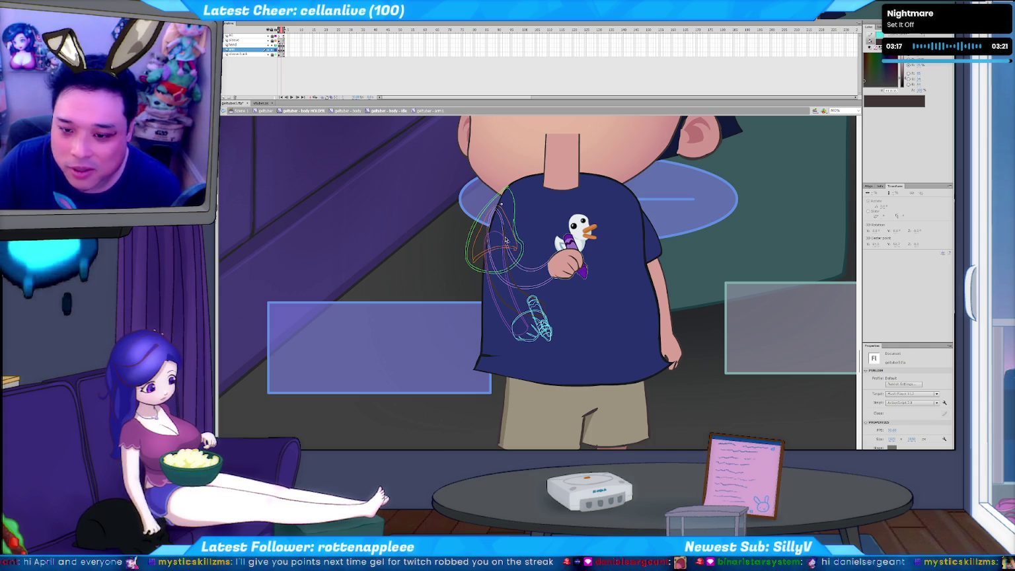
pyautogui.click(507, 238)
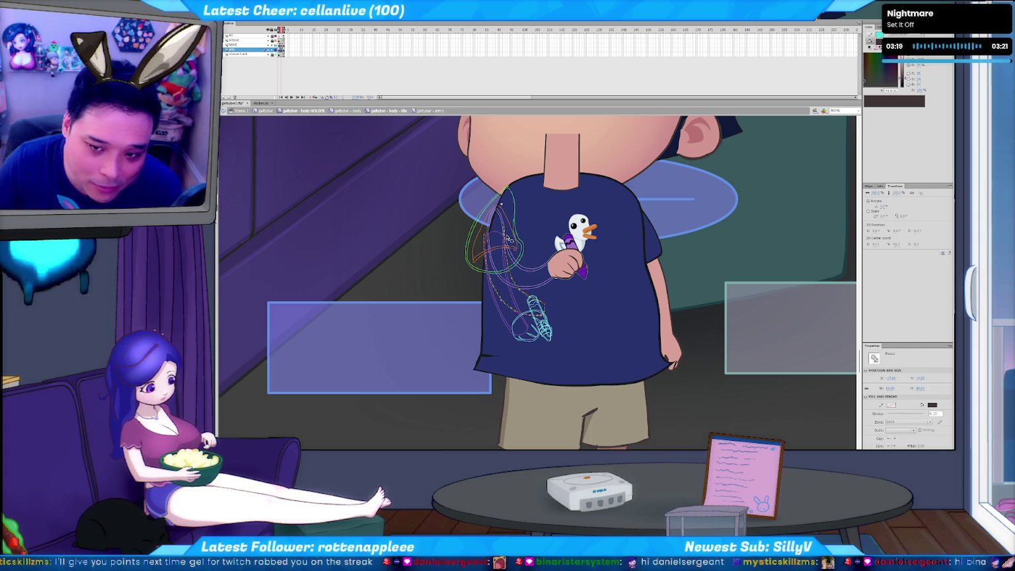
pyautogui.click(488, 251)
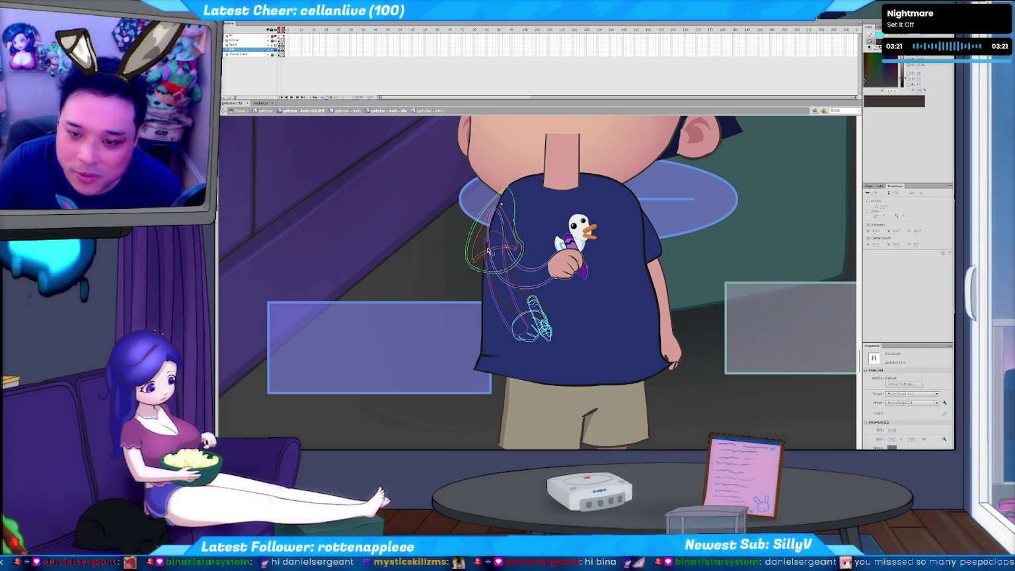
pyautogui.click(488, 251)
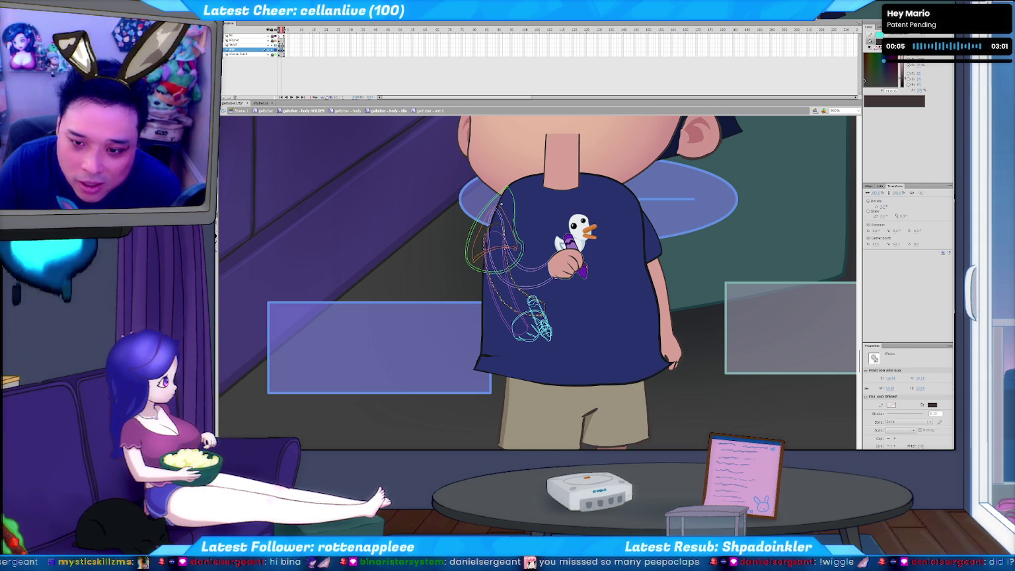
pyautogui.hotkey('ctrl', 'shift', 'a')
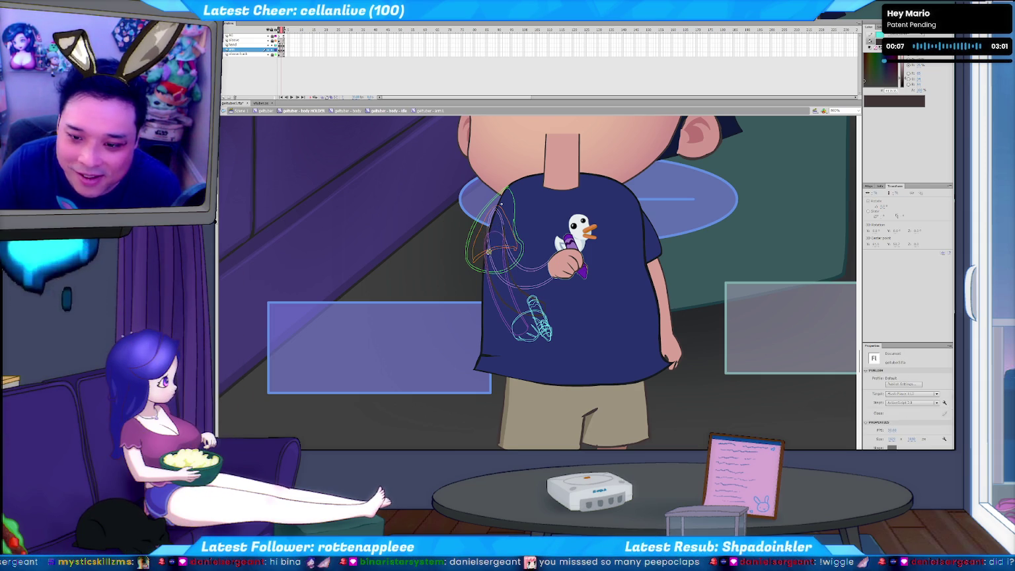
# - Paint a brush stroke along the in-between arm outline down the shirt
pyautogui.press('k')
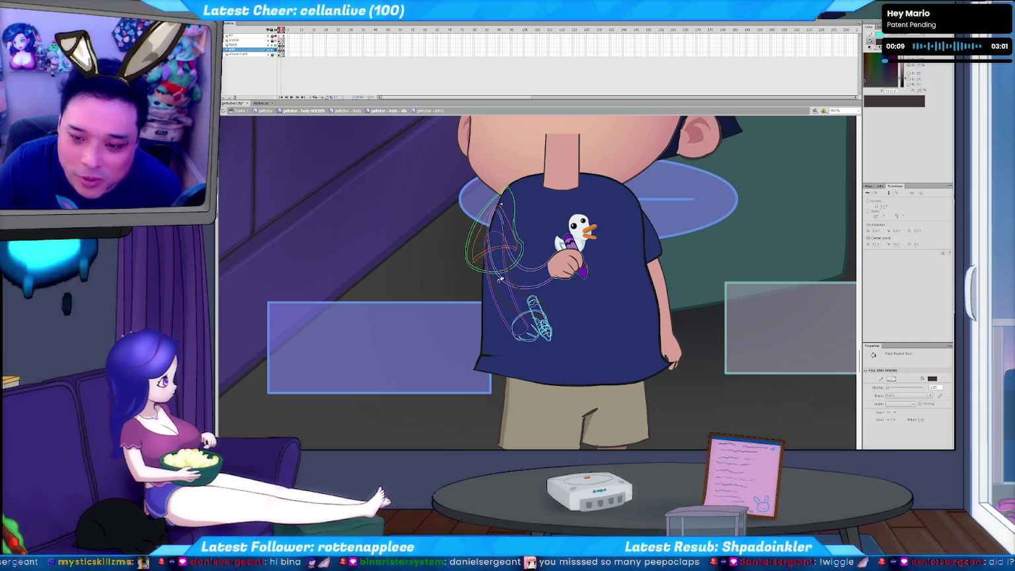
pyautogui.press('b')
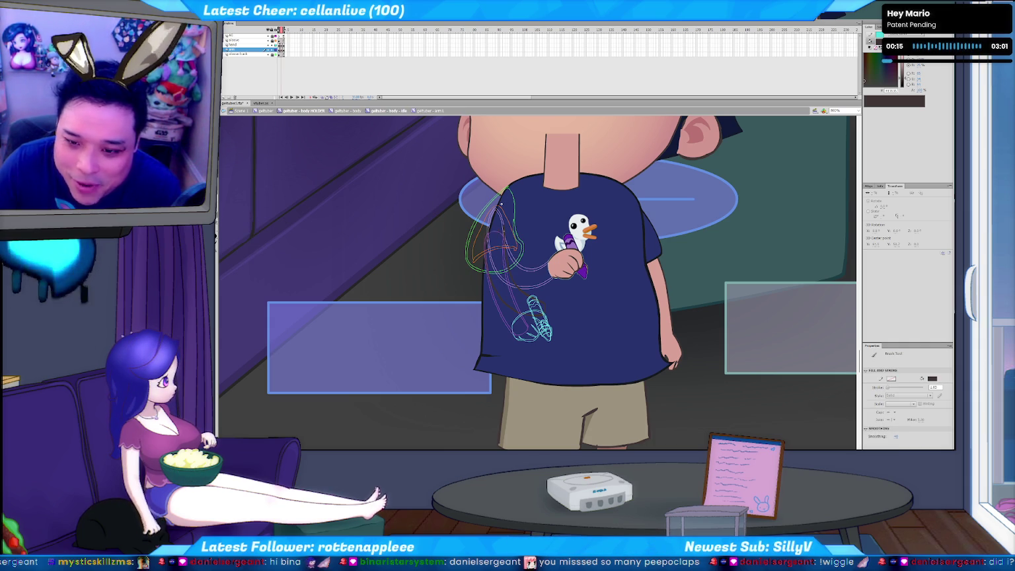
pyautogui.moveTo(501, 205); pyautogui.dragTo(529, 301)
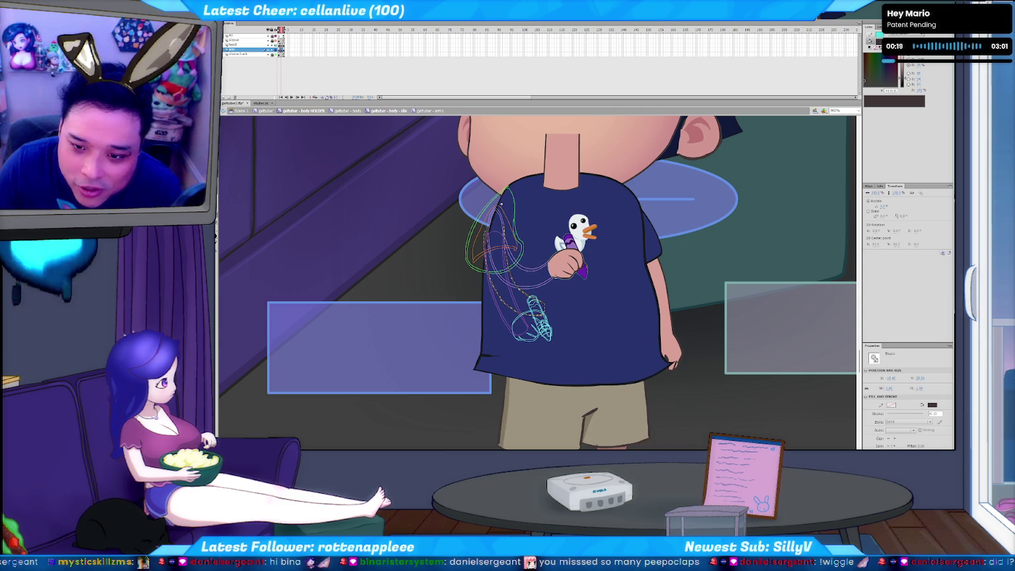
pyautogui.press('b')
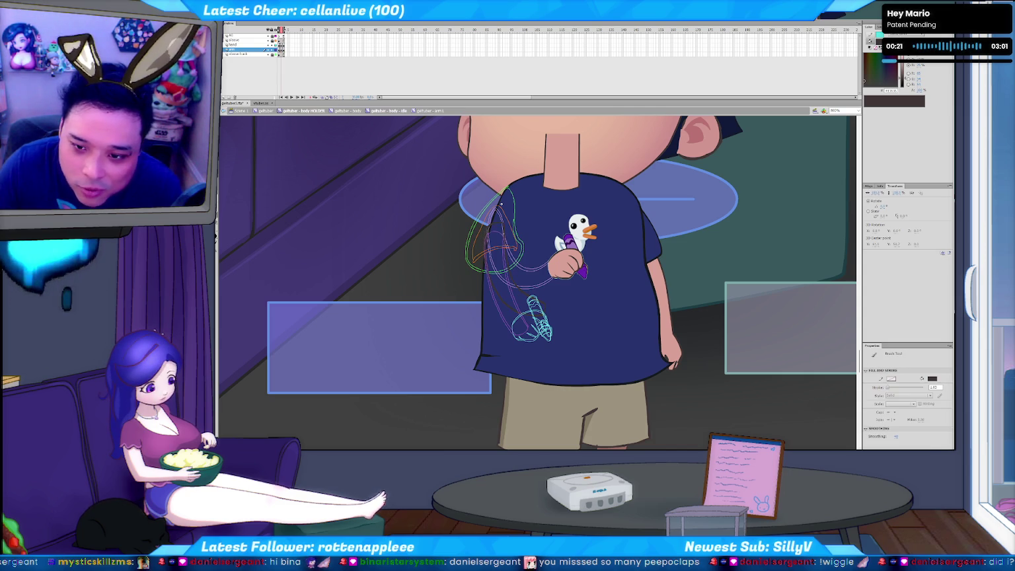
# - Fill the in-between arm shape with pink skin colour using the Paint Bucket and check it
pyautogui.press('v')
pyautogui.press('k')
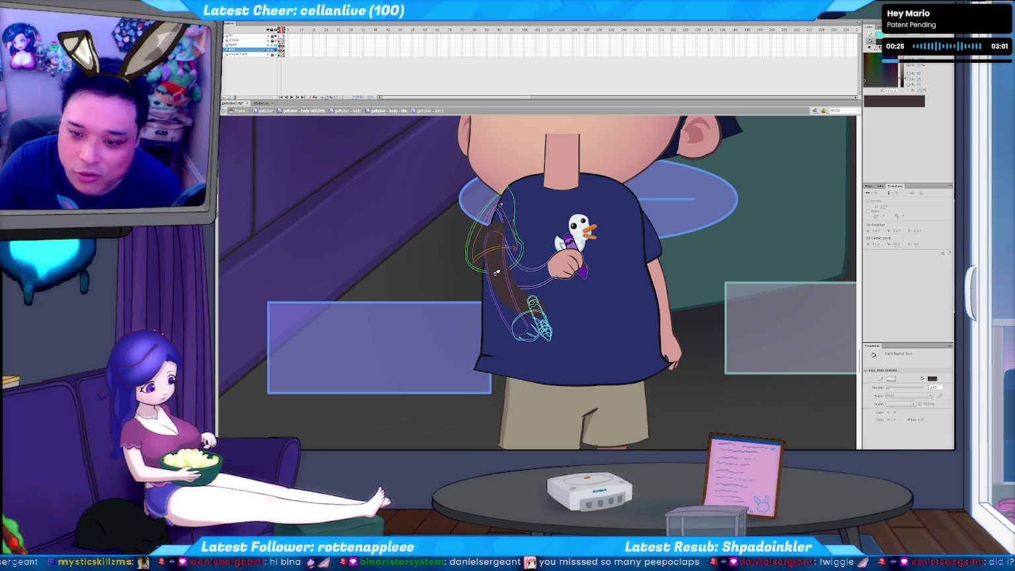
pyautogui.click(498, 281)
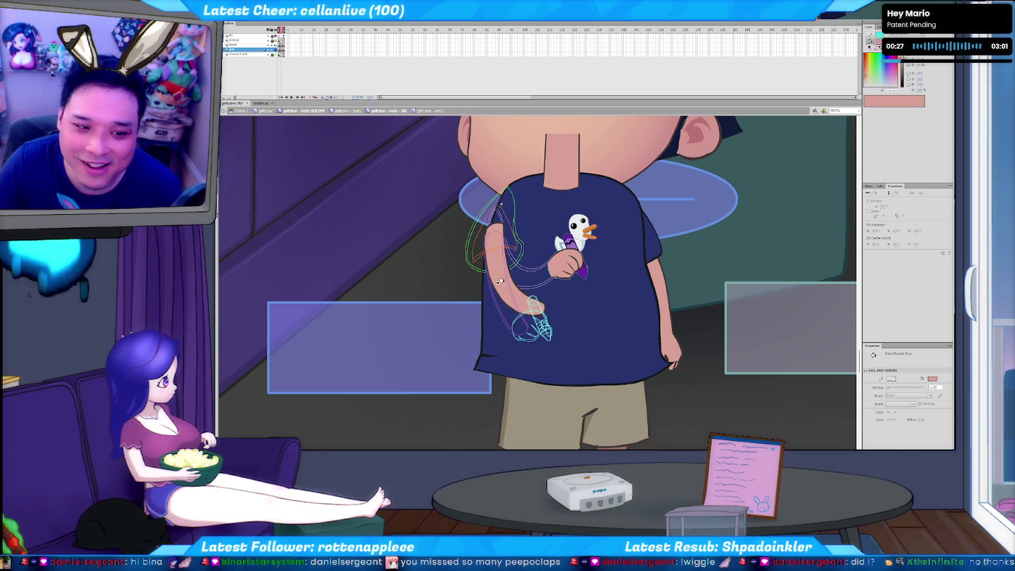
pyautogui.press('v')
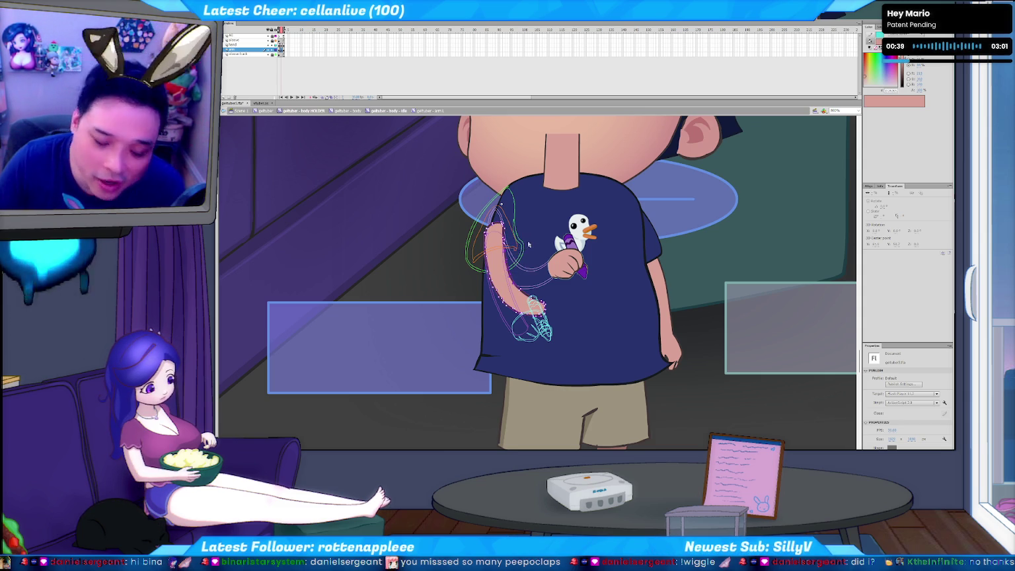
pyautogui.click(528, 242)
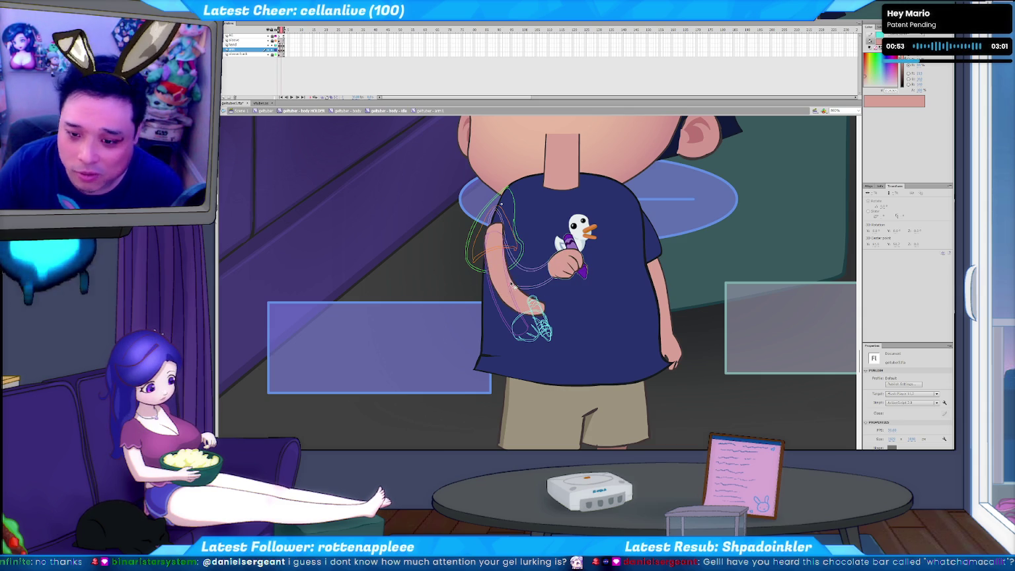
pyautogui.click(505, 280)
pyautogui.hotkey('ctrl', 'z')
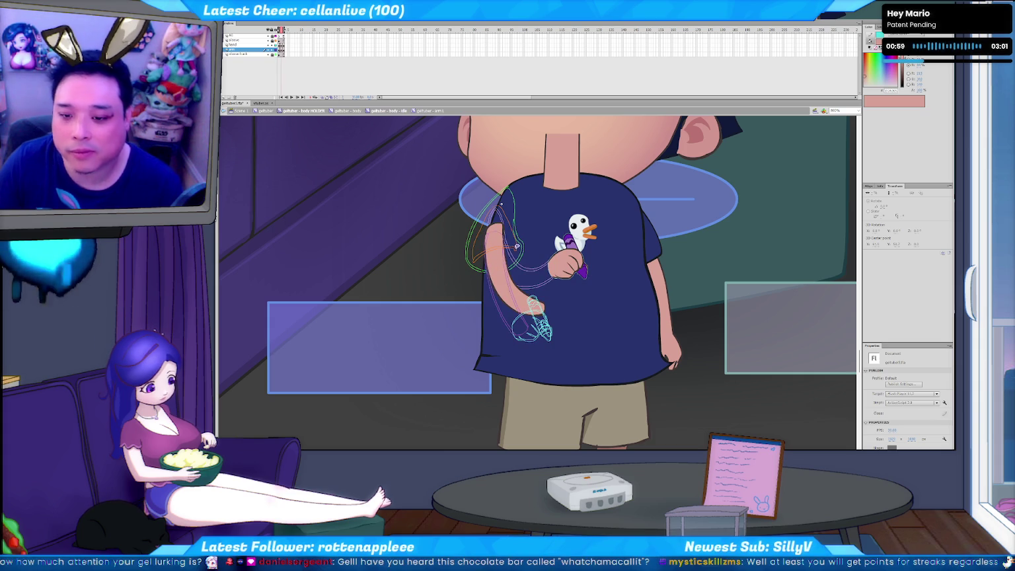
pyautogui.click(521, 217)
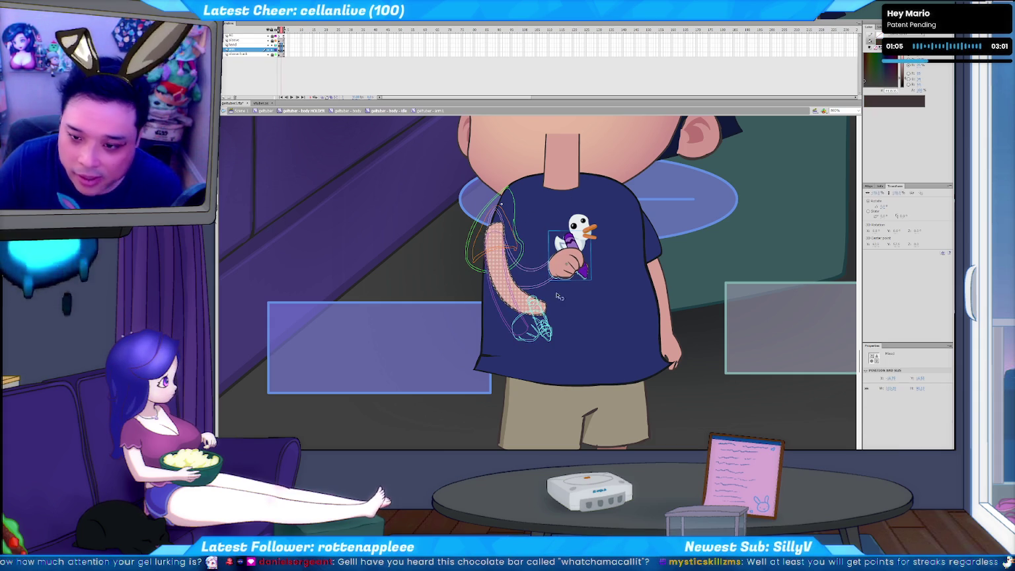
# - Move the crayon hand onto the new arm's end and flip between frames to check the motion
pyautogui.moveTo(570, 249); pyautogui.dragTo(556, 291)
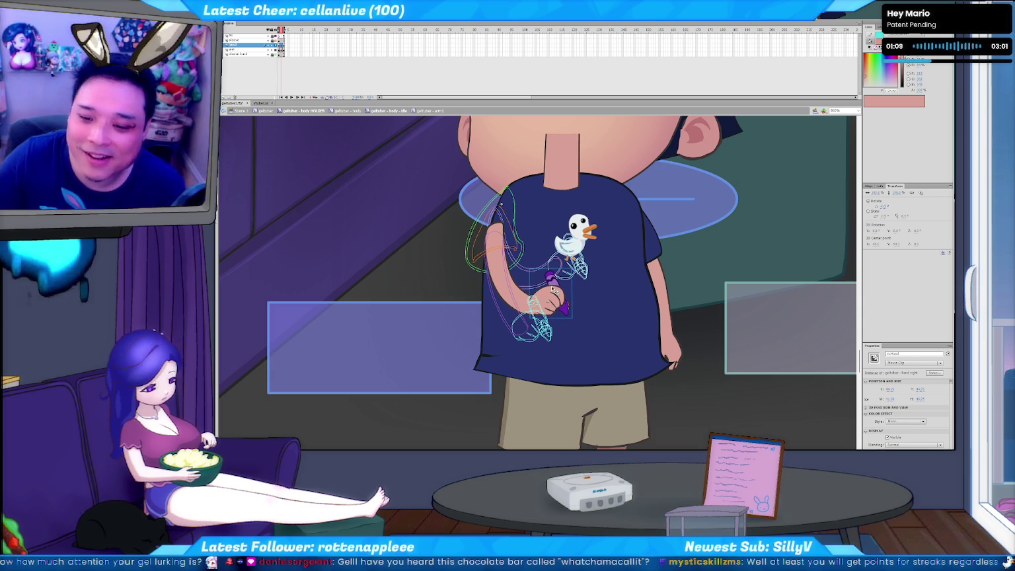
pyautogui.press('Return')
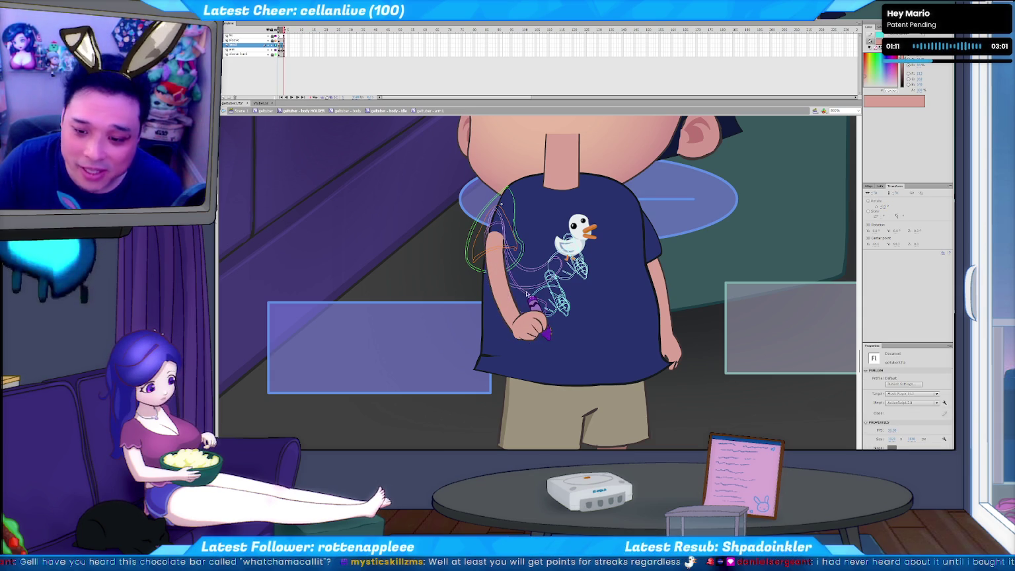
pyautogui.click(534, 316)
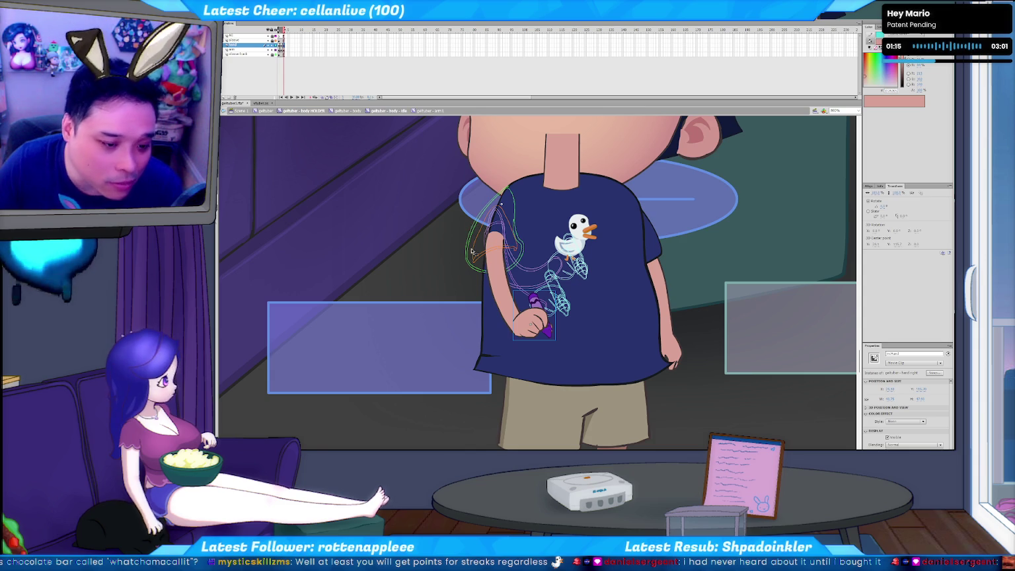
pyautogui.press(',')
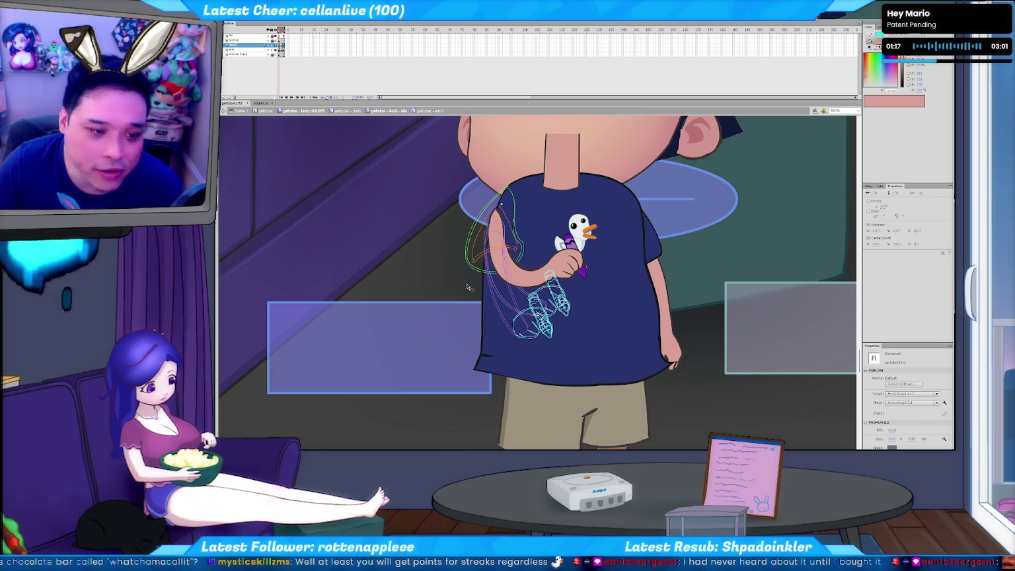
pyautogui.press('.')
pyautogui.press(',')
pyautogui.press('.')
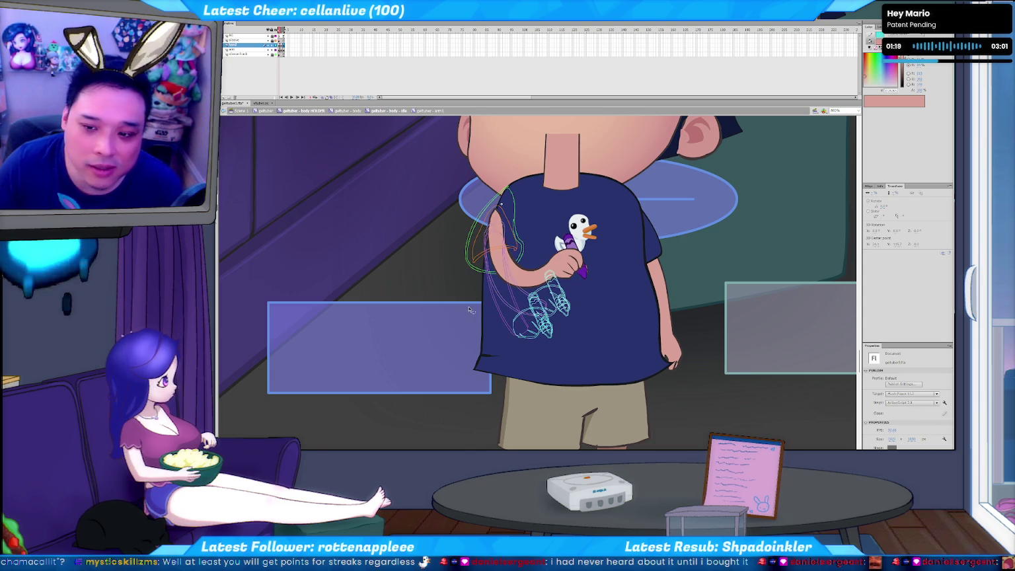
pyautogui.press(',')
pyautogui.press('.')
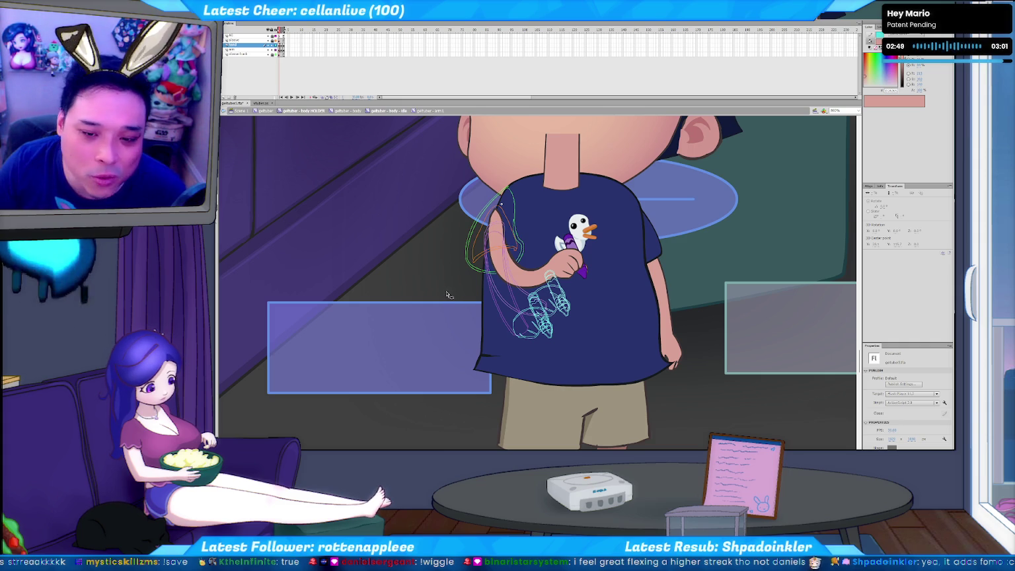
pyautogui.press('Return')
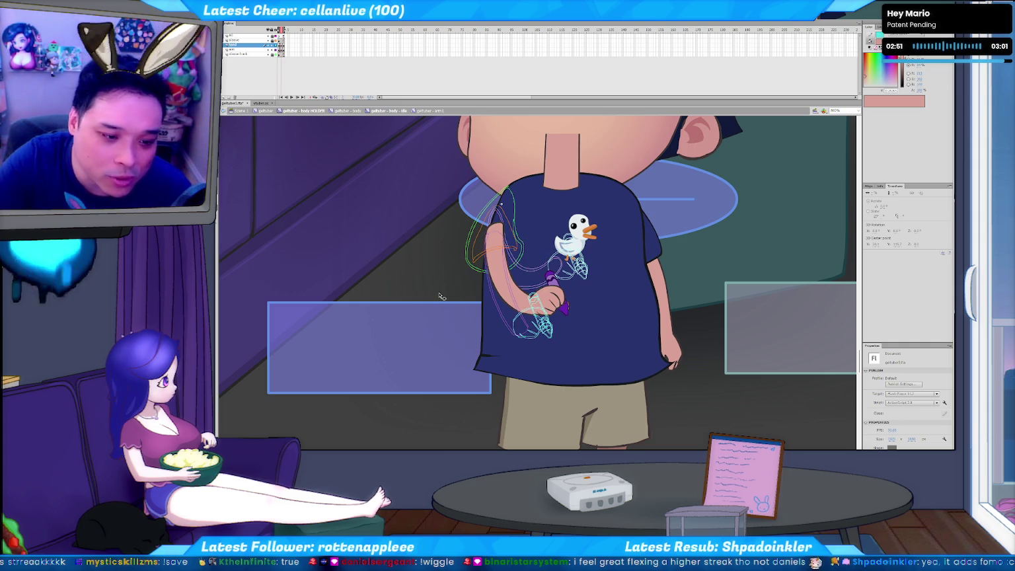
pyautogui.press('Return')
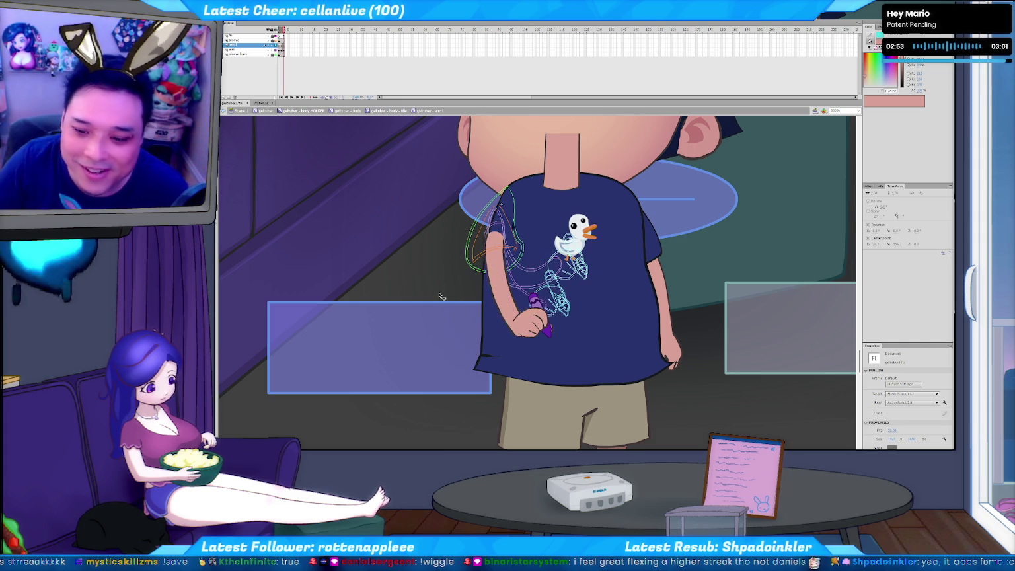
pyautogui.press('Return')
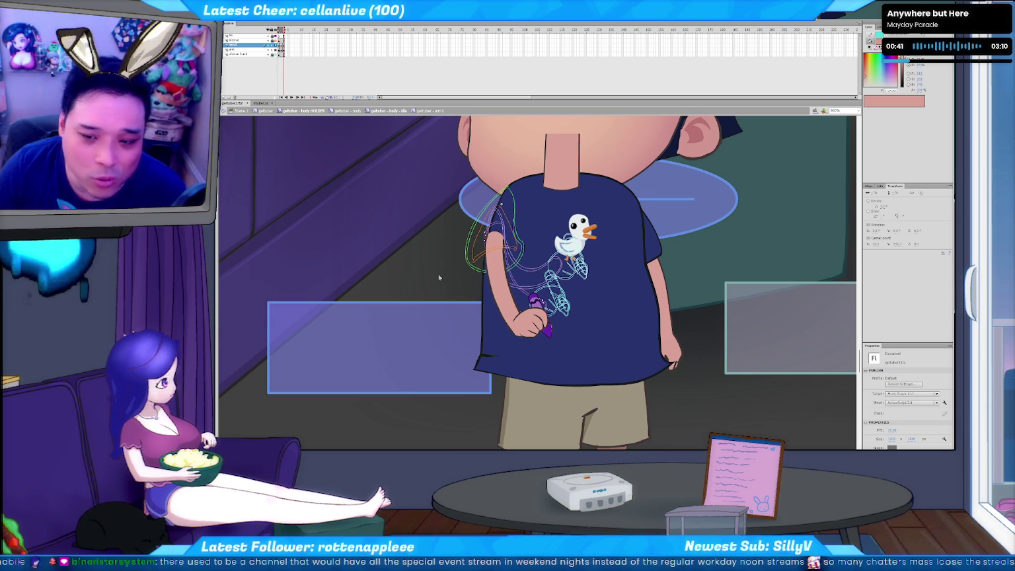
pyautogui.press('.')
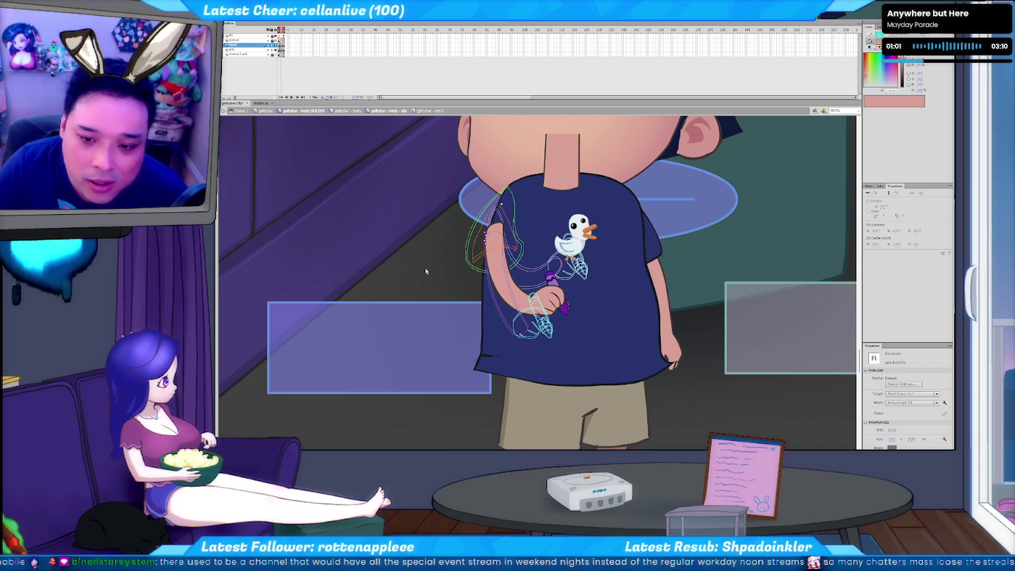
pyautogui.press('Return')
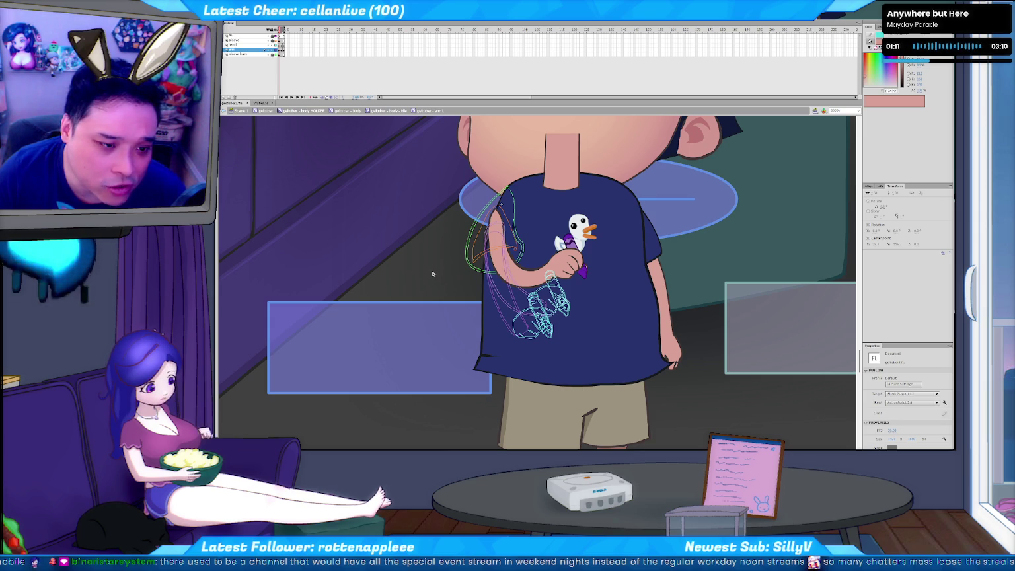
pyautogui.click(502, 279)
pyautogui.click(461, 290)
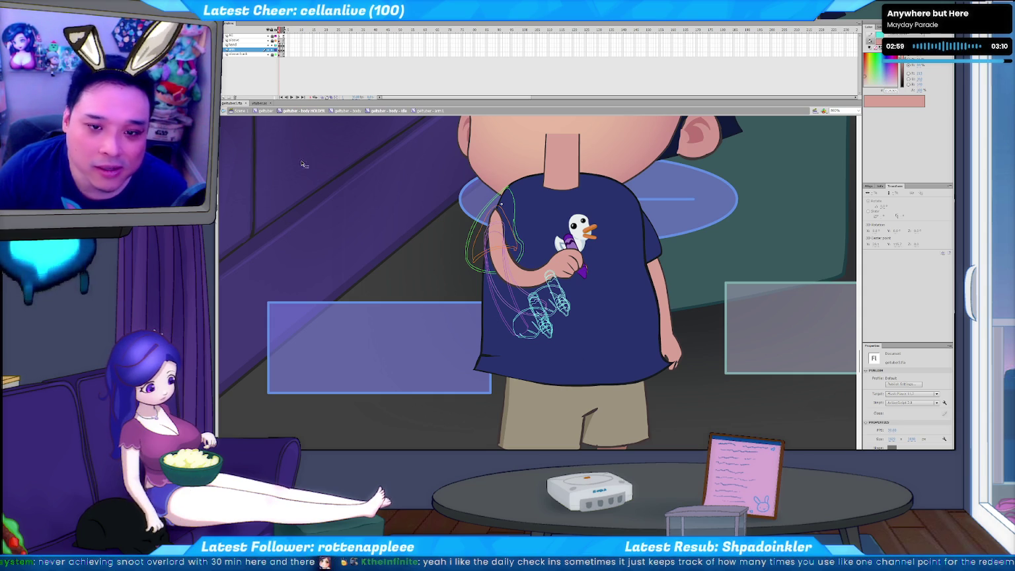
# - Play the arm1 animation from inside the arm symbol, then turn off onion skinning
pyautogui.click(291, 97)
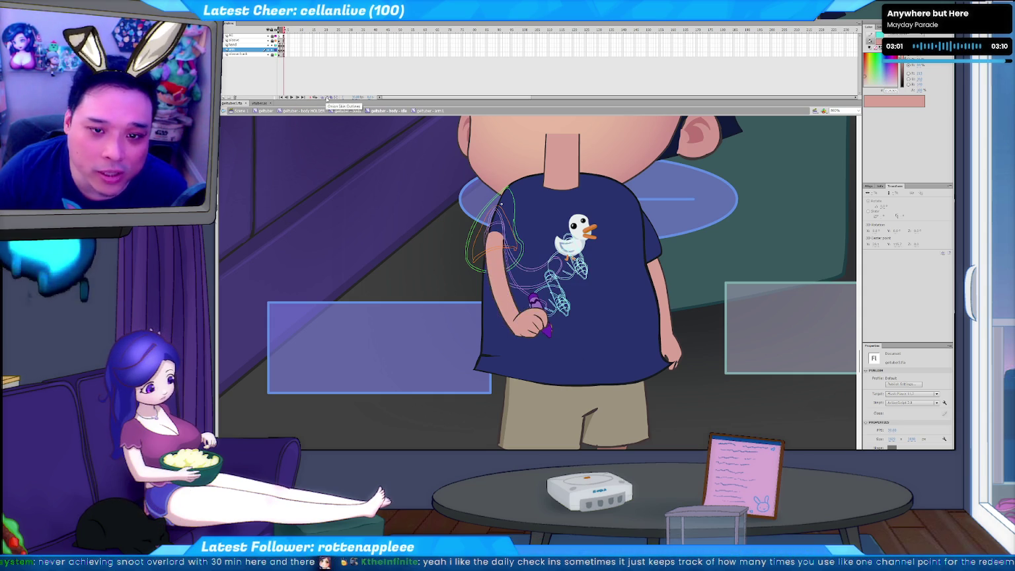
pyautogui.doubleClick(419, 278)
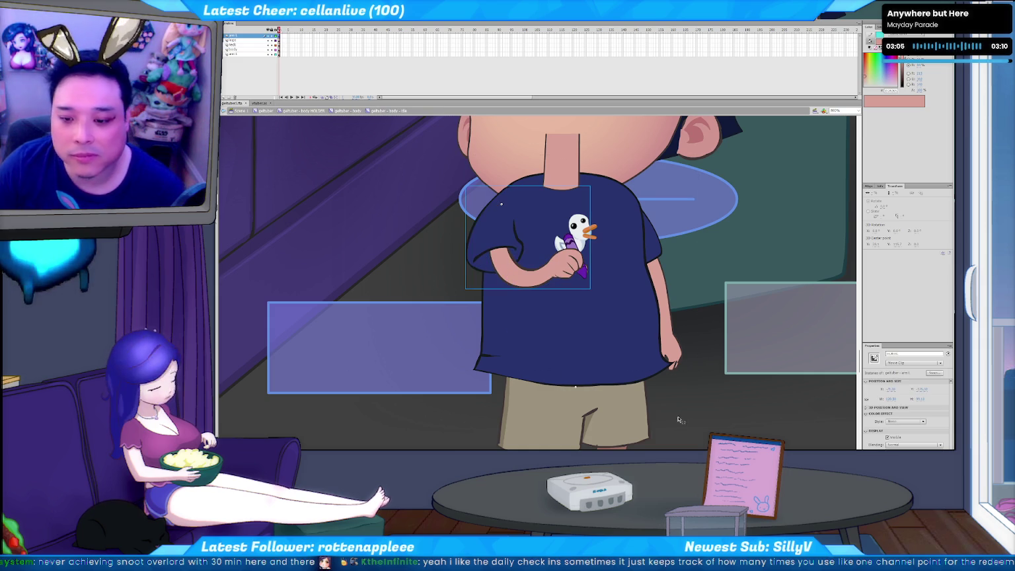
pyautogui.doubleClick(567, 270)
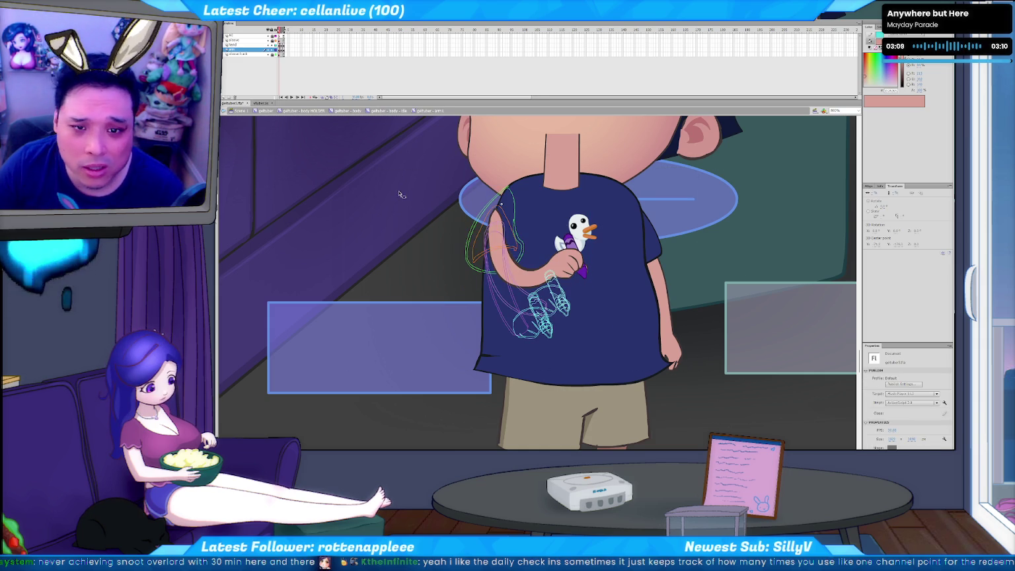
pyautogui.press('Return')
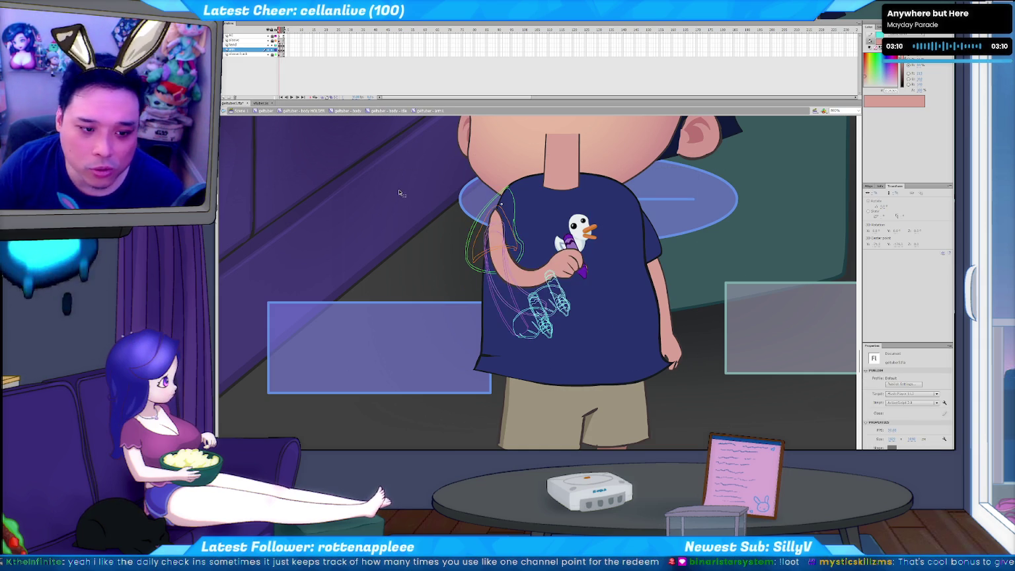
pyautogui.press('Return')
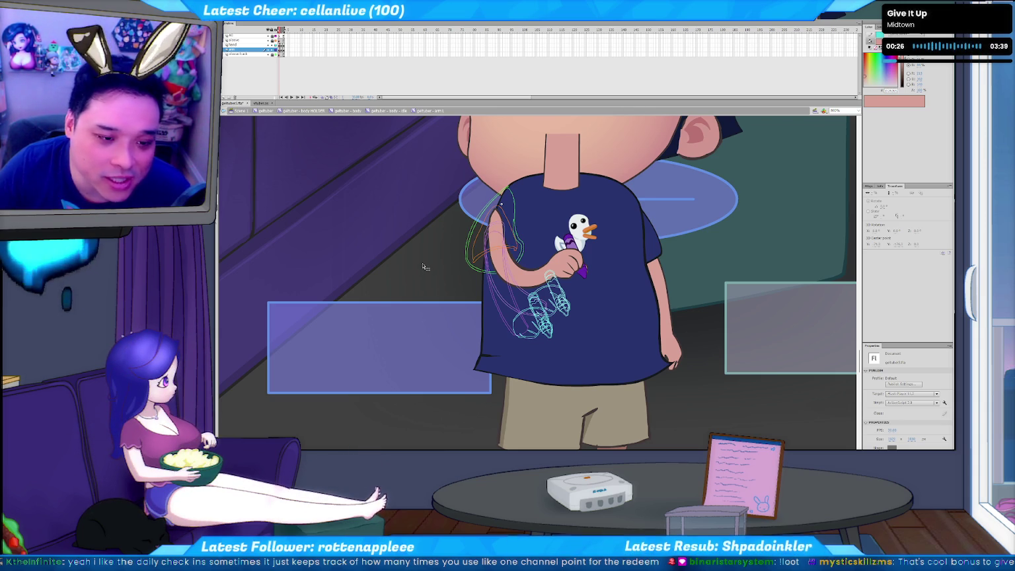
pyautogui.press('Return')
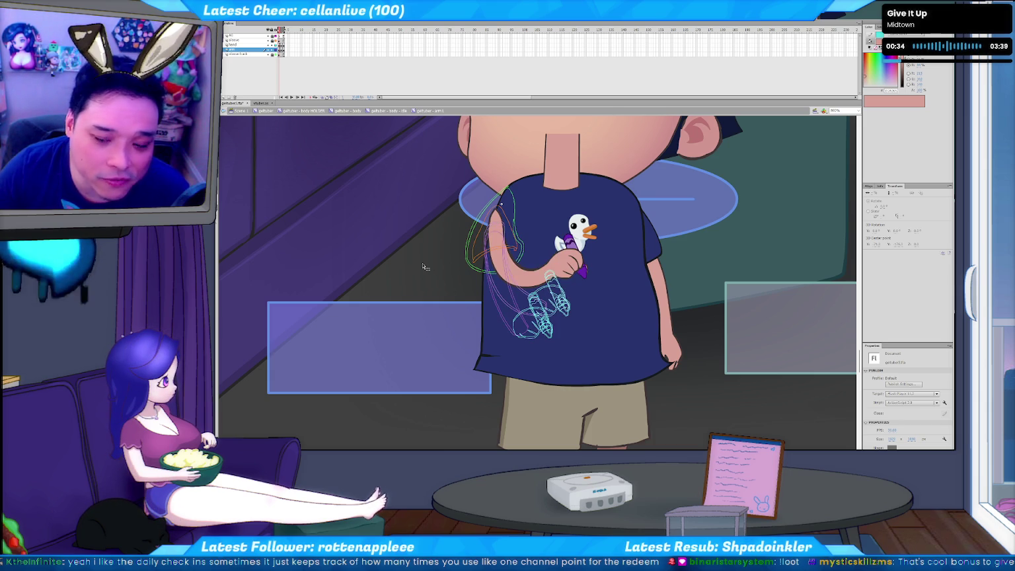
pyautogui.press('Return')
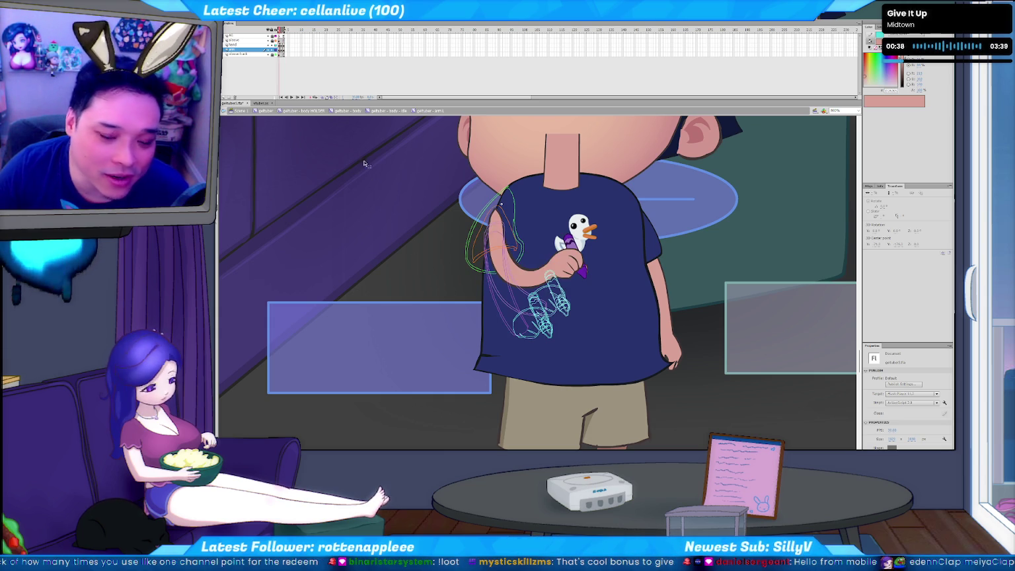
pyautogui.click(328, 97)
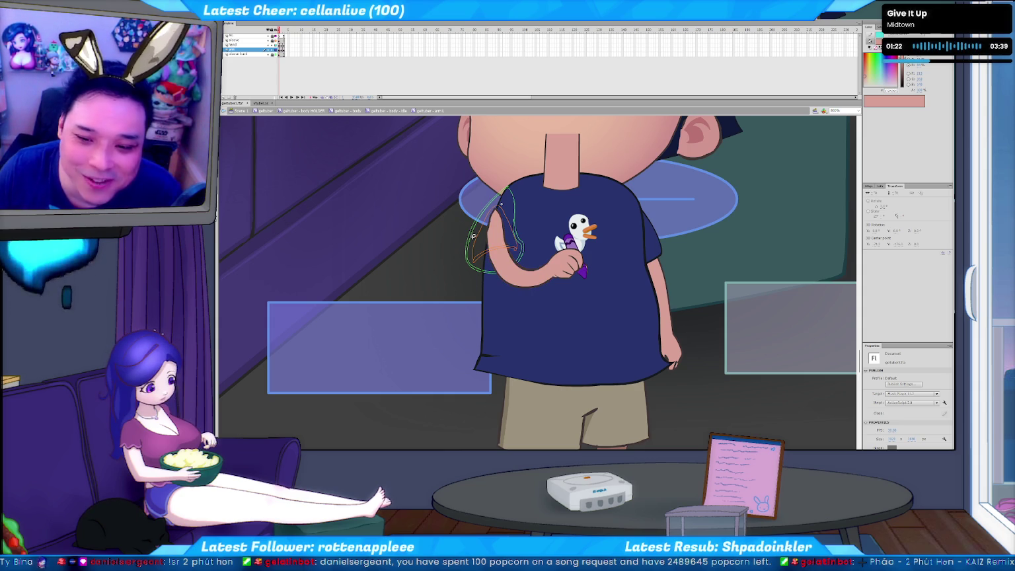
pyautogui.click(480, 271)
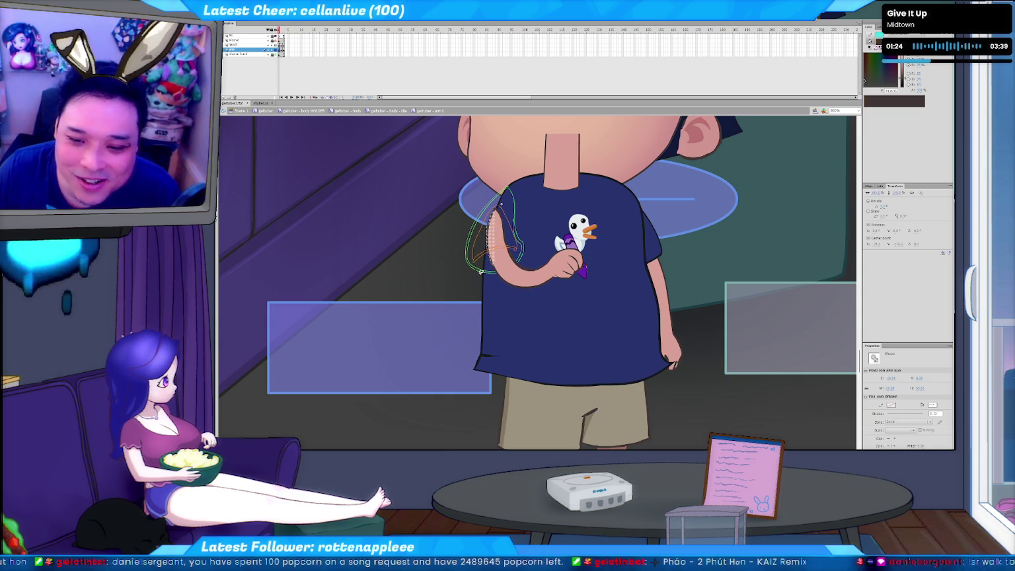
pyautogui.click(479, 261)
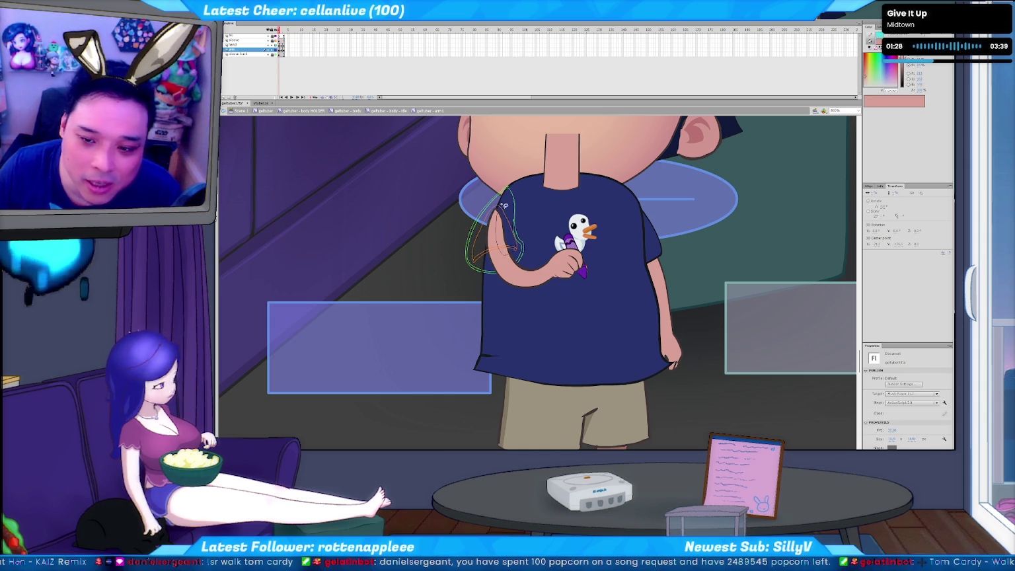
pyautogui.click(516, 228)
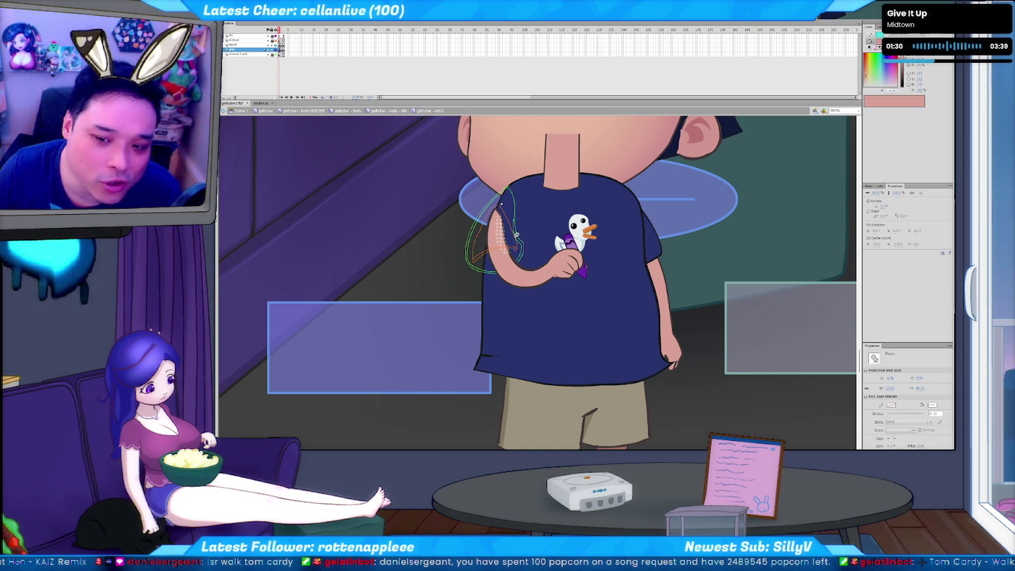
pyautogui.click(510, 227)
pyautogui.click(518, 236)
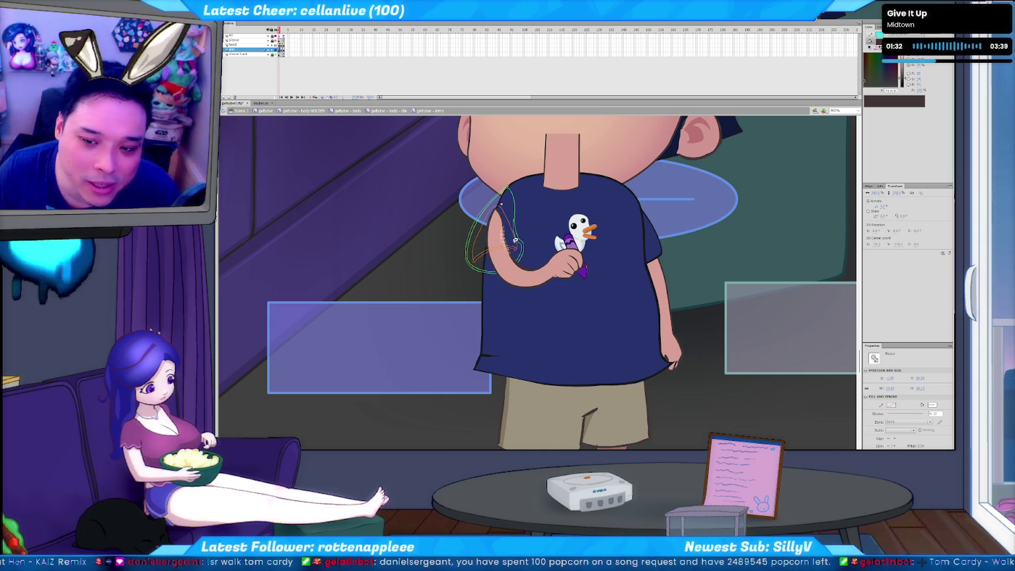
pyautogui.click(517, 239)
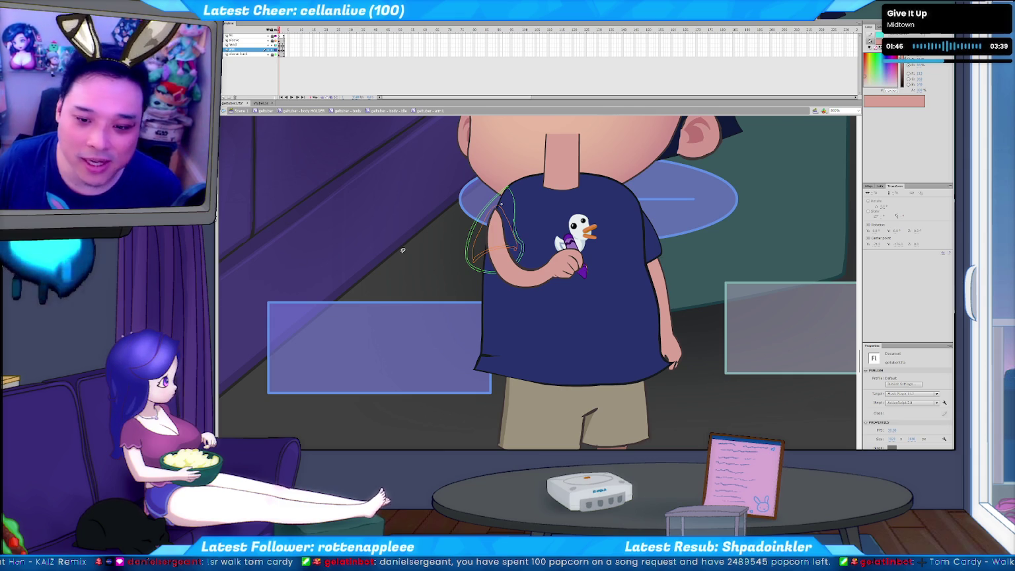
# - Flip back and forth between the raised and lowered arm frames
pyautogui.press('.')
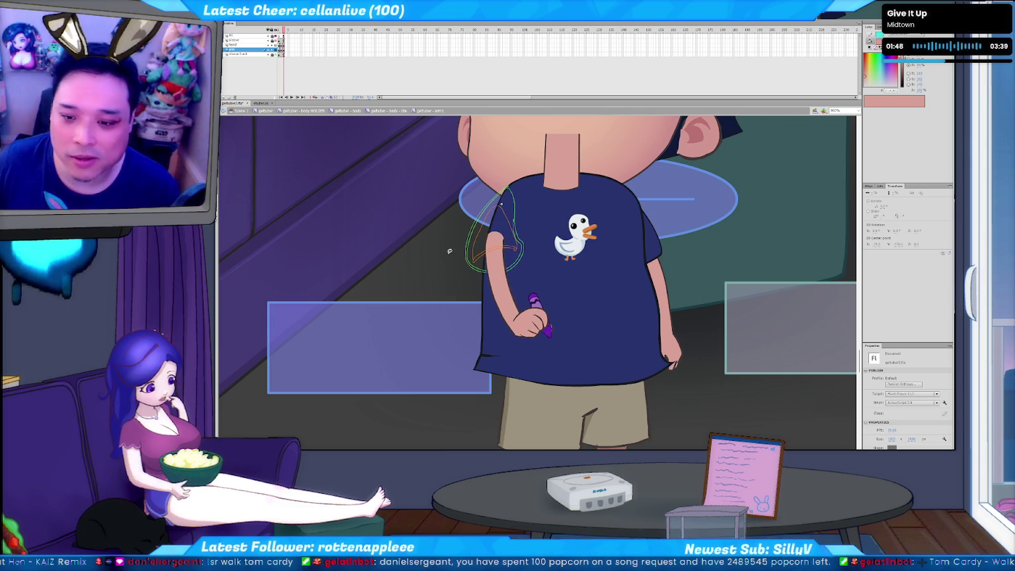
pyautogui.press(',')
pyautogui.press('.')
pyautogui.press(',')
pyautogui.press('.')
pyautogui.press(',')
pyautogui.press('.')
pyautogui.press(',')
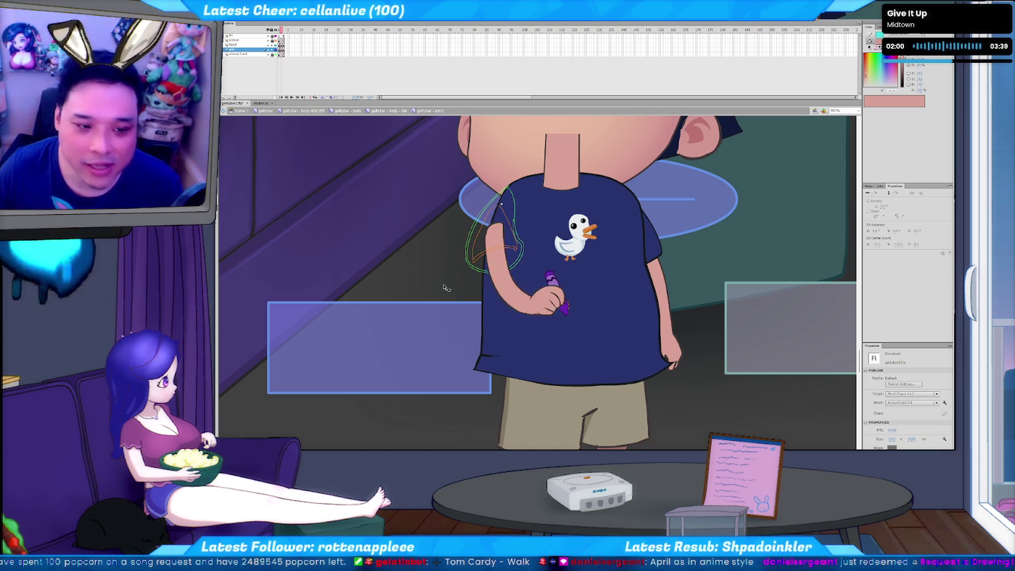
# - Compare the two arm poses, then select and remove the stray forearm stroke on the lowered frame
pyautogui.press(',')
pyautogui.press('.')
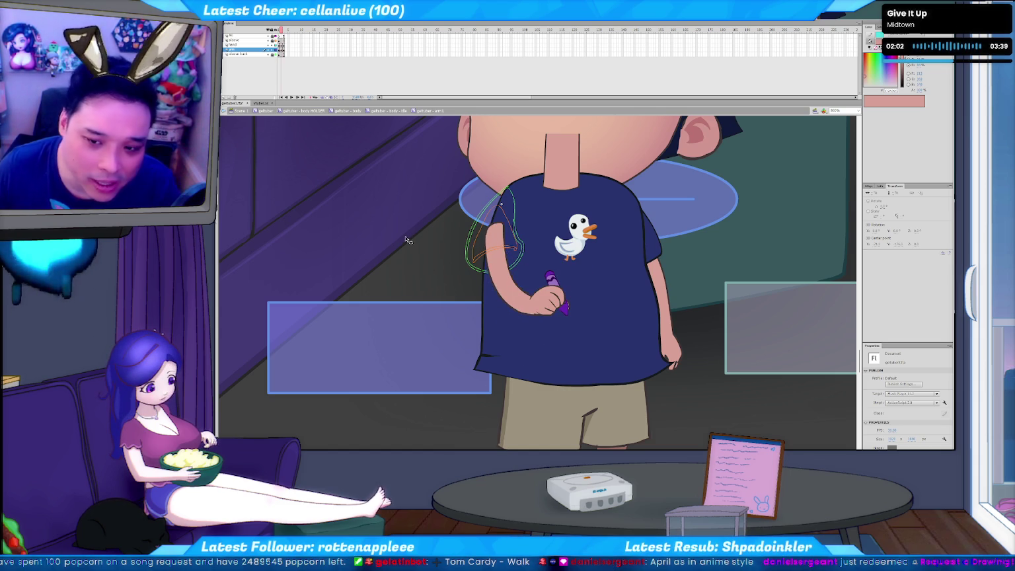
pyautogui.press(',')
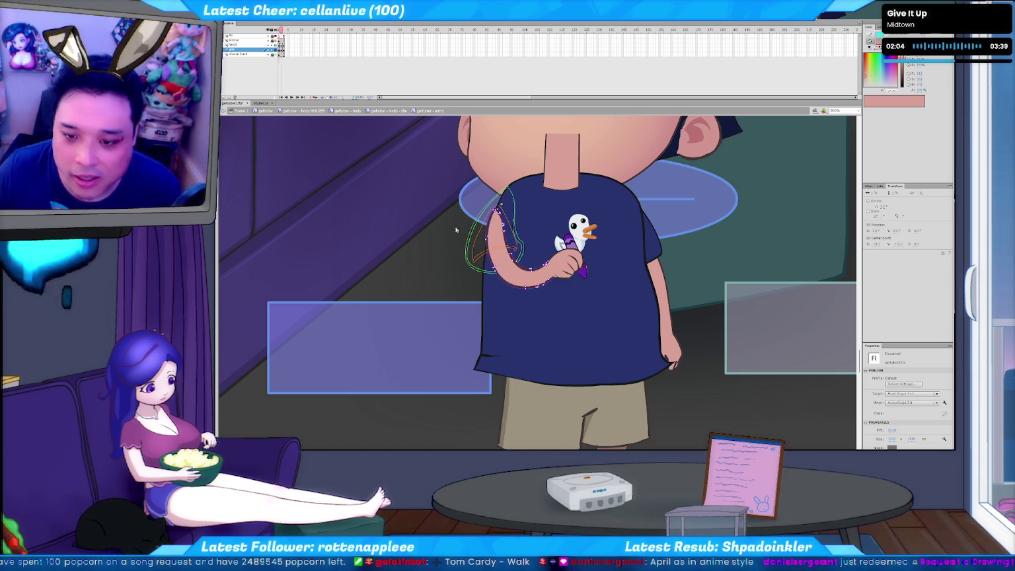
pyautogui.press('.')
pyautogui.press(',')
pyautogui.press('.')
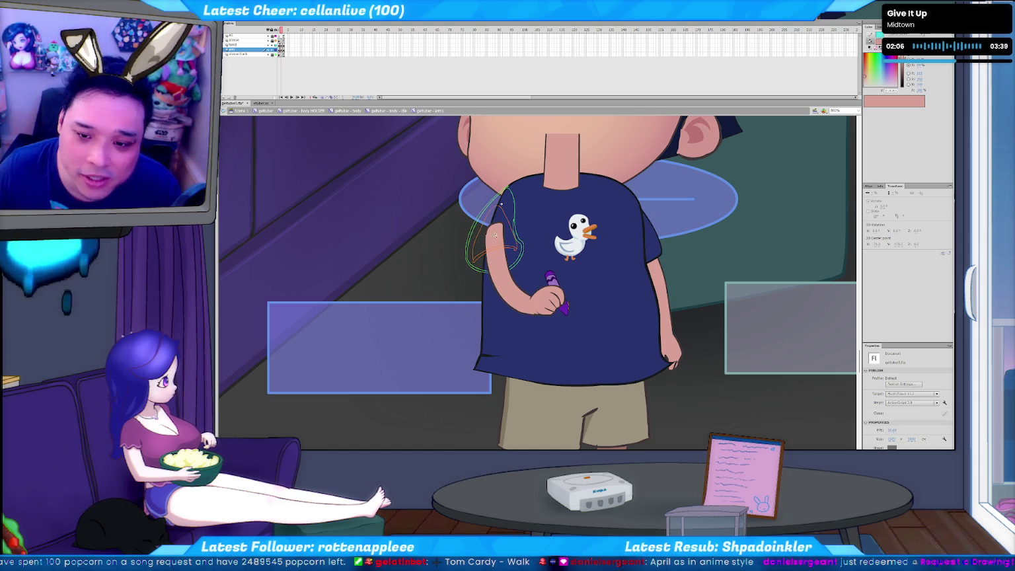
pyautogui.click(495, 235)
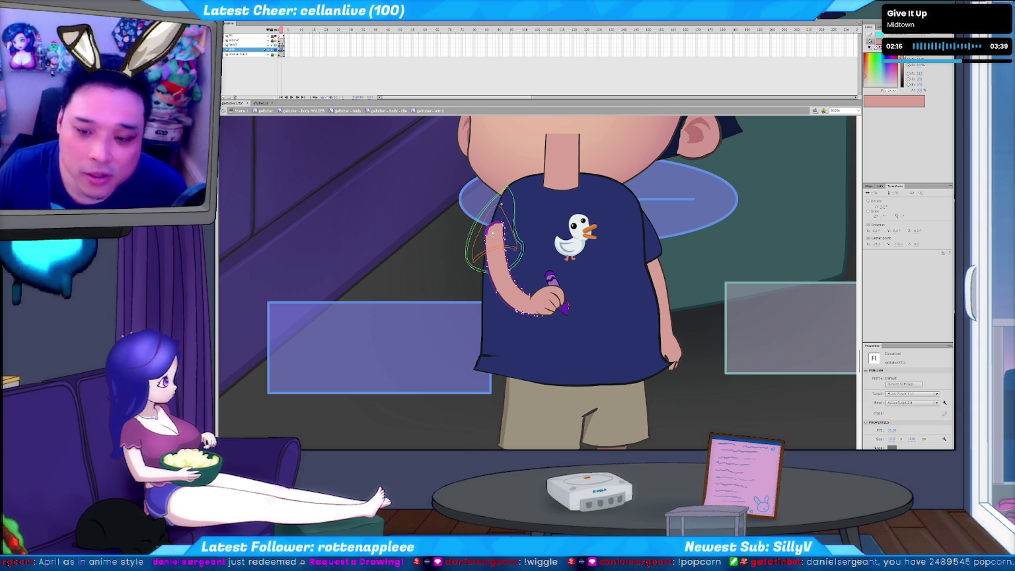
pyautogui.hotkey('ctrl', 'z')
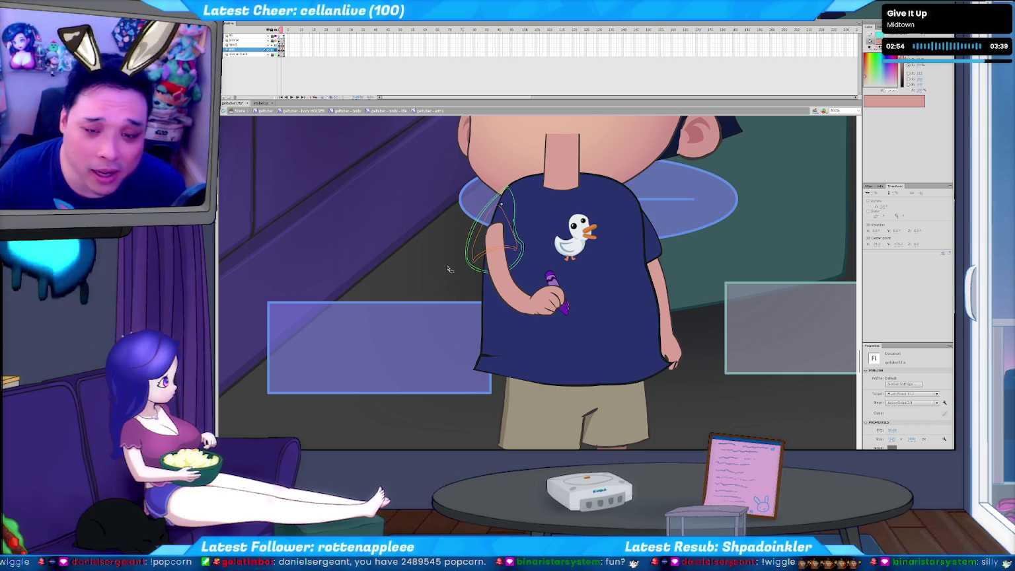
# - Play the arm symbol's timeline to watch the arm lift the purple crayon toward the duck
pyautogui.press('Return')
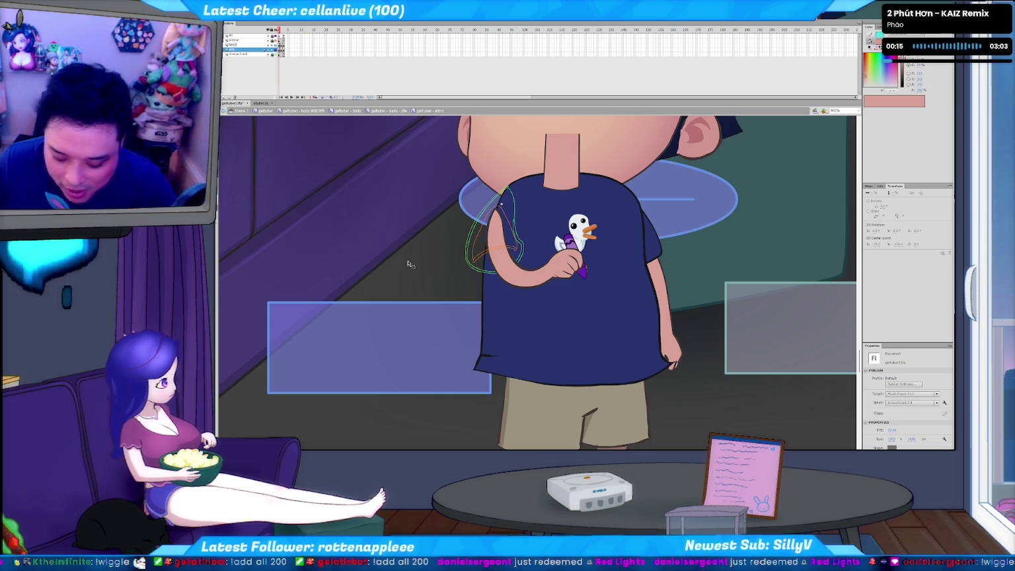
pyautogui.press('Return')
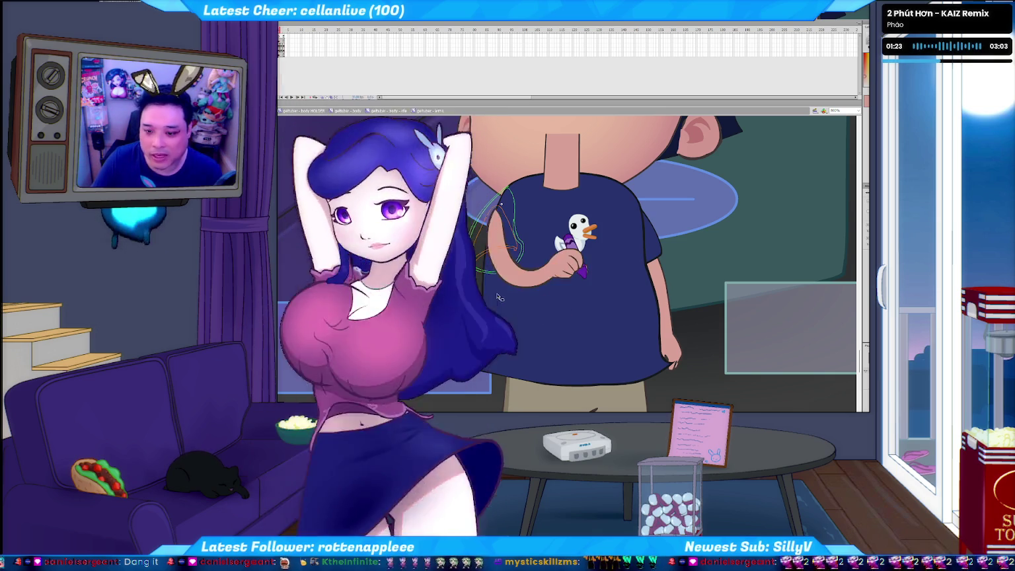
pyautogui.moveTo(500, 298); pyautogui.dragTo(561, 306)
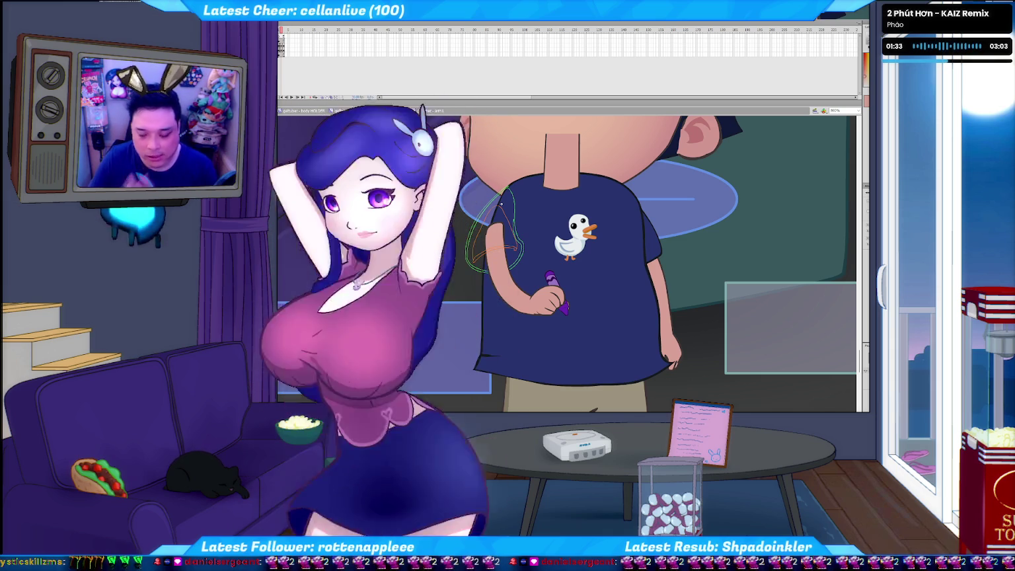
pyautogui.press('.')
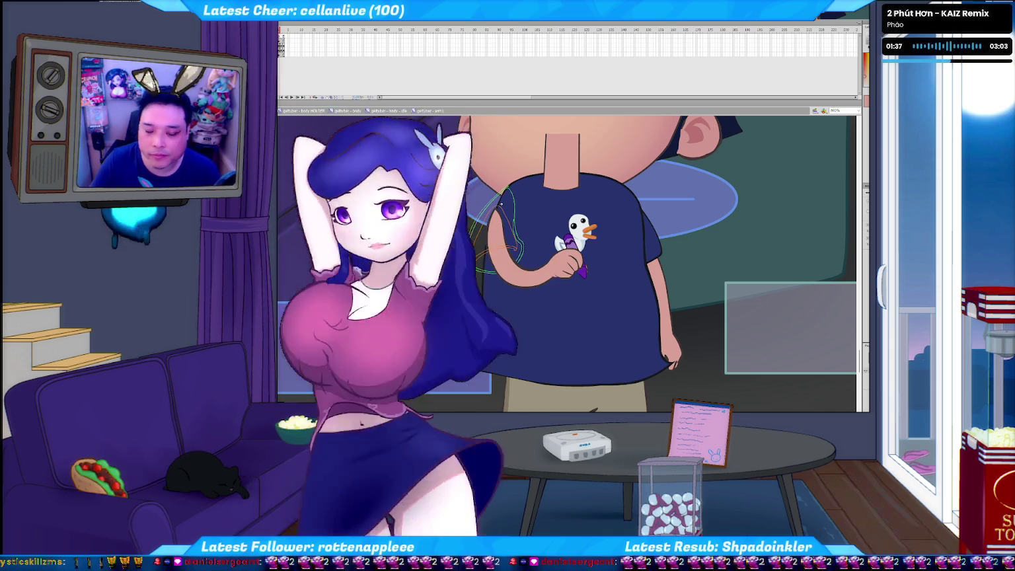
pyautogui.click(501, 204)
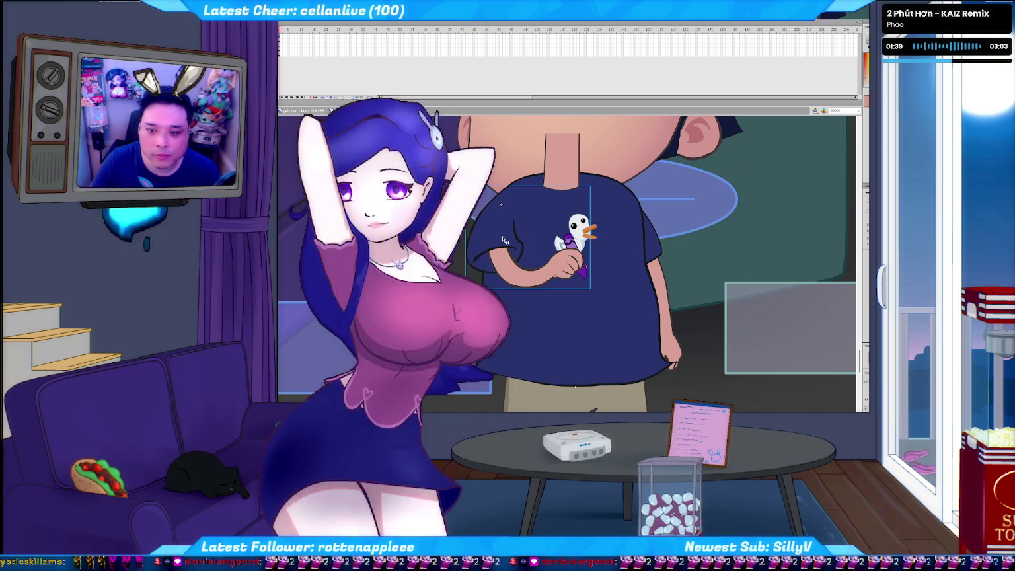
pyautogui.press('.')
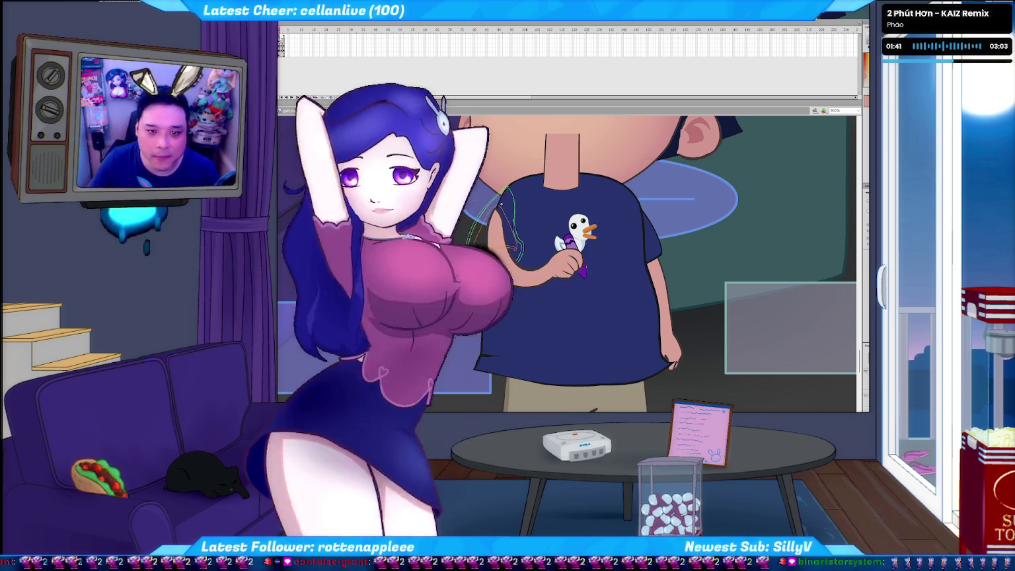
pyautogui.press(',')
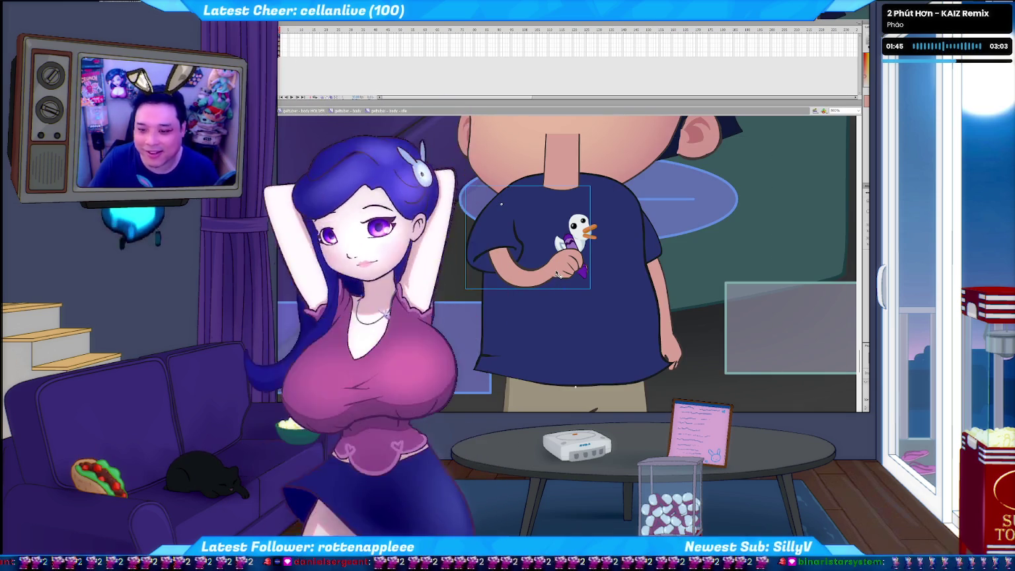
pyautogui.click(664, 316)
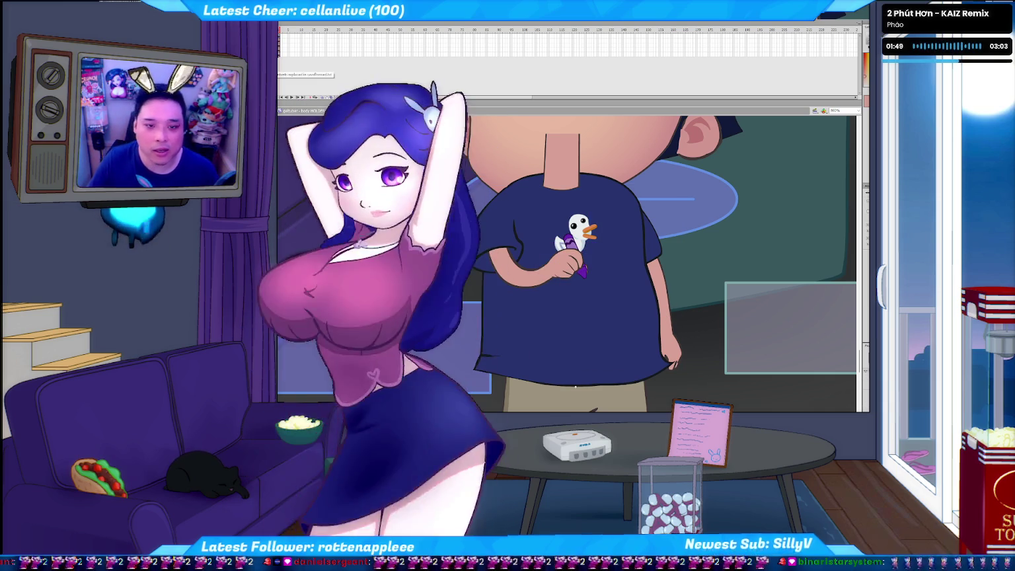
pyautogui.doubleClick(655, 252)
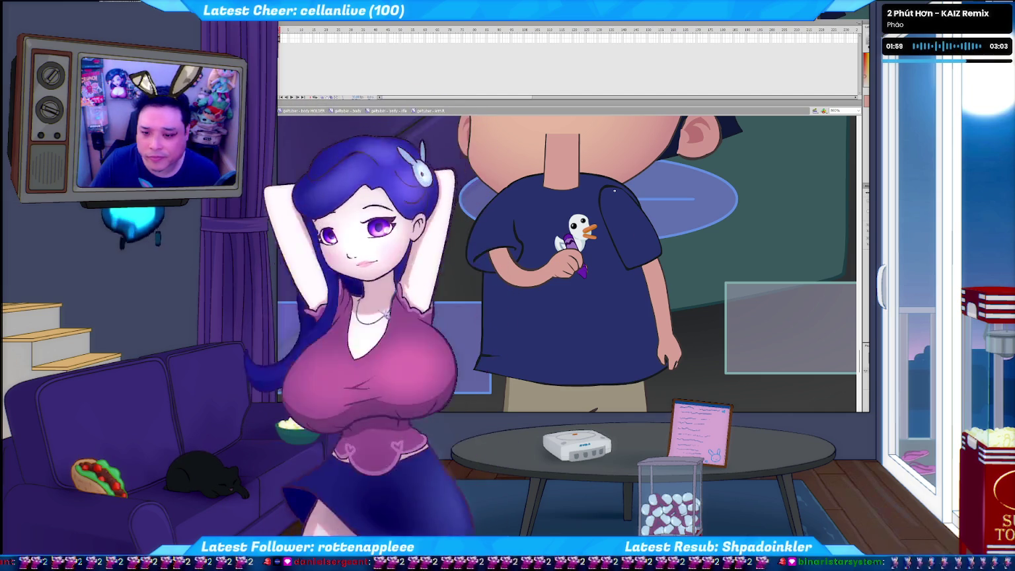
pyautogui.click(615, 190)
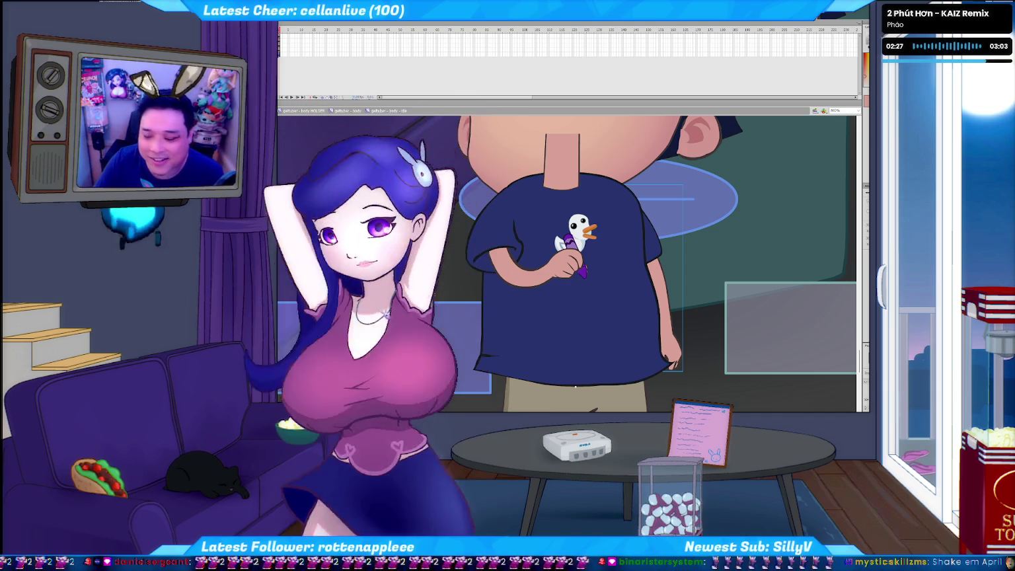
pyautogui.click(489, 240)
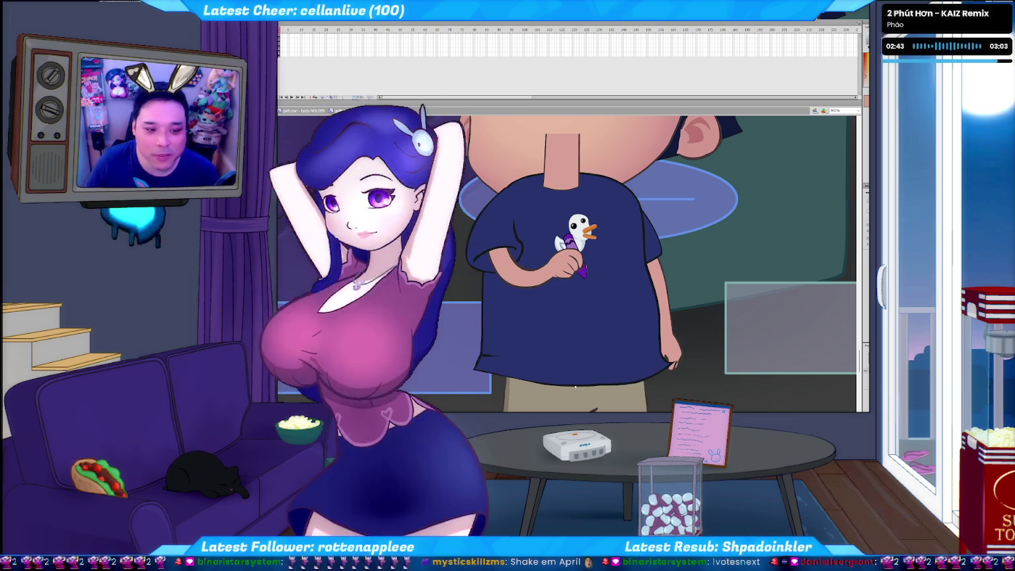
pyautogui.click(661, 298)
pyautogui.doubleClick(661, 298)
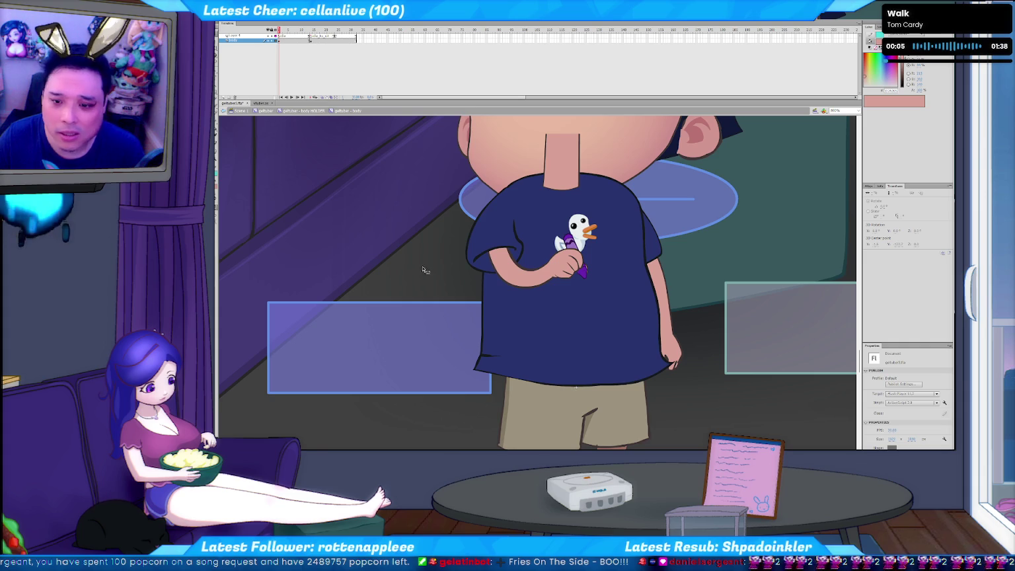
# - Bring up the stuber.as script and place the cursor near line 463
pyautogui.click(261, 104)
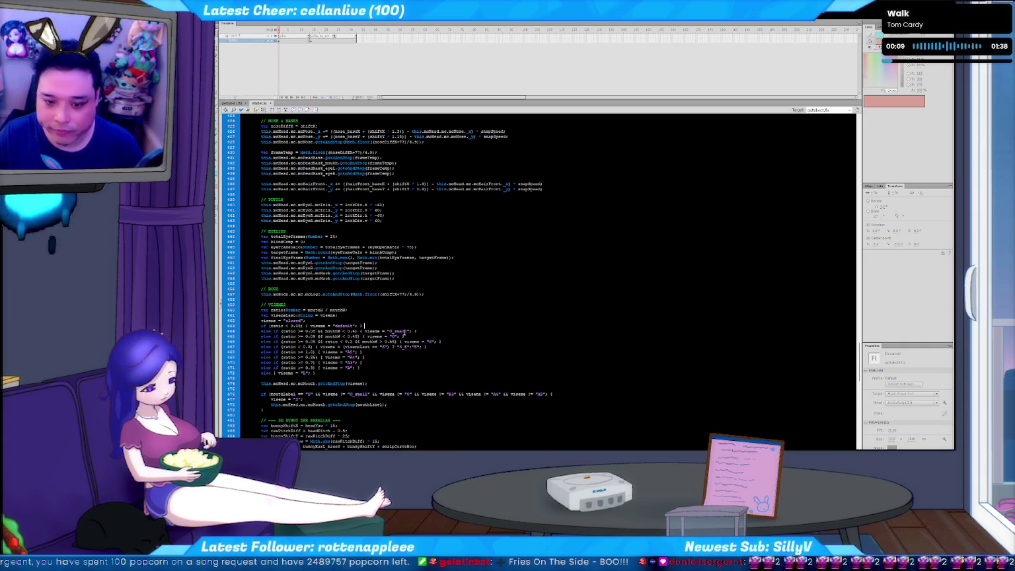
pyautogui.click(378, 327)
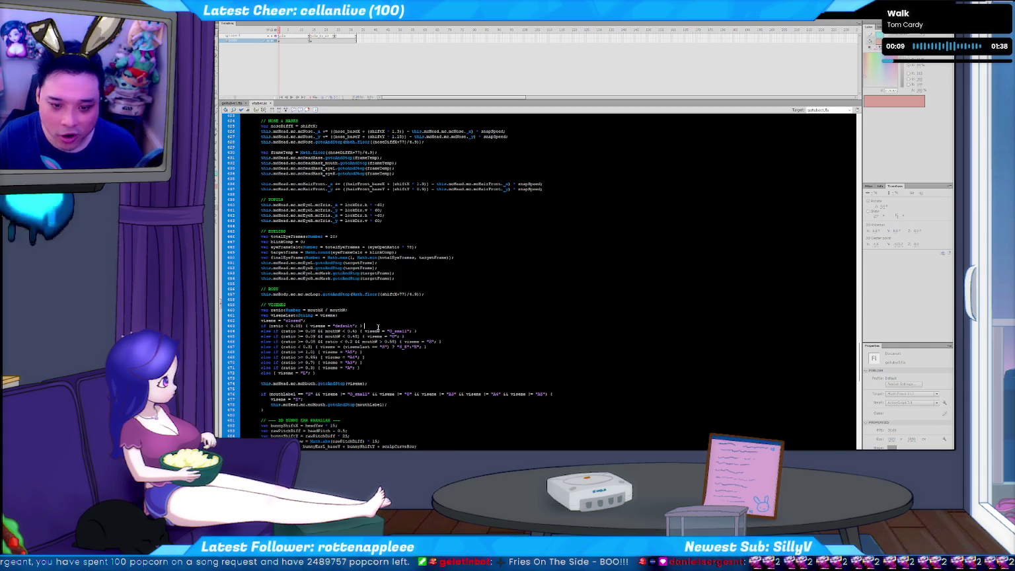
# - Duplicate the body gotoAndStop line below itself under the BODY comment
pyautogui.click(423, 294)
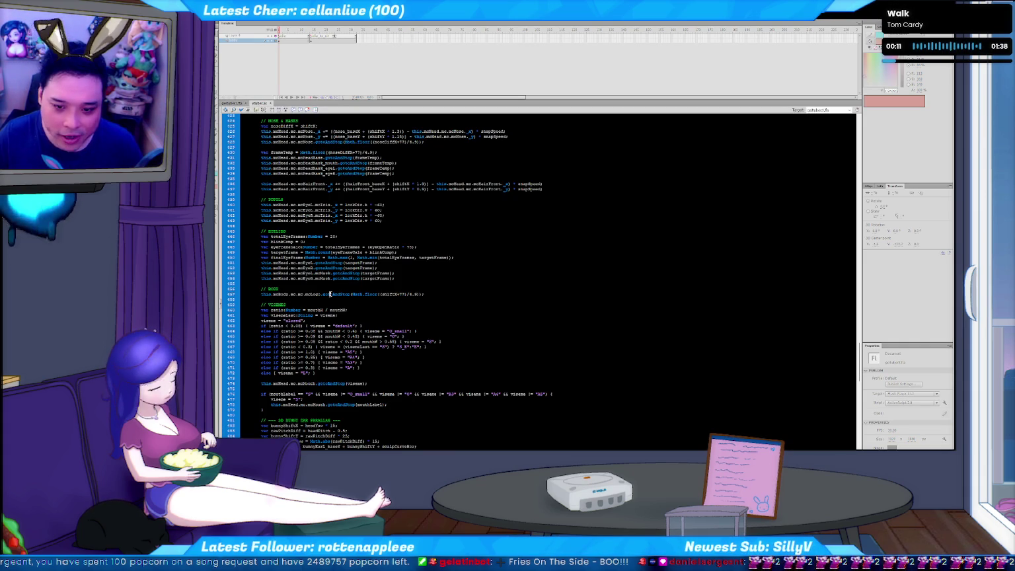
pyautogui.hotkey('ctrl', 'c')
pyautogui.press('End')
pyautogui.press('Return')
pyautogui.hotkey('ctrl', 'v')
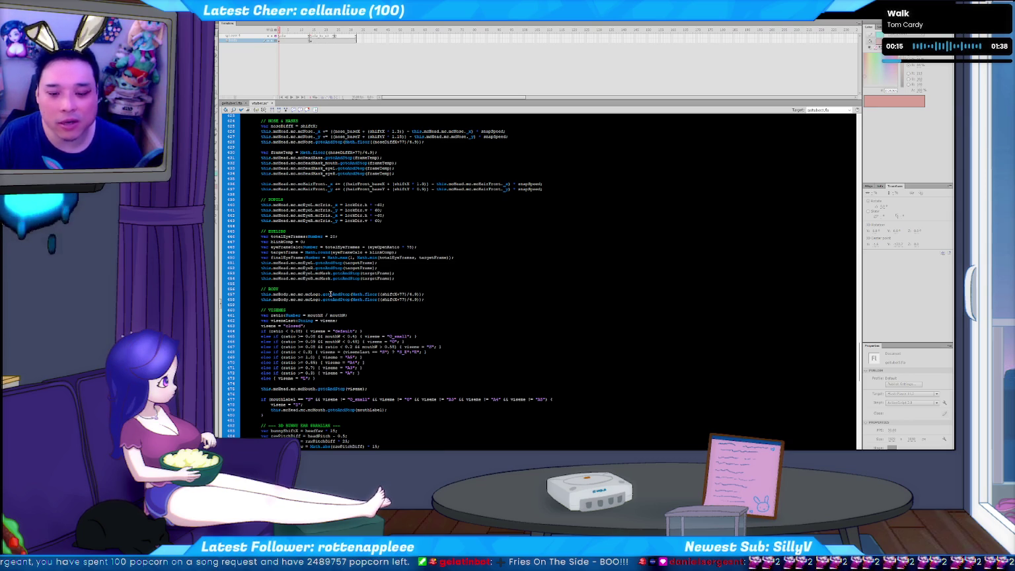
# - Search the script for mcEar and jump to its next occurrence
pyautogui.scroll(6, 337, 292)
pyautogui.scroll(6, 364, 286)
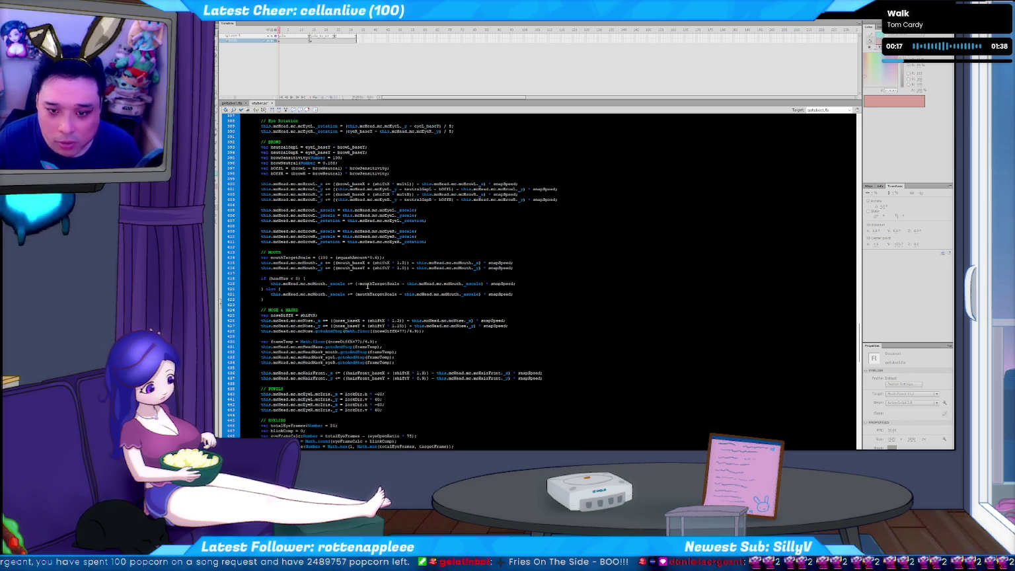
pyautogui.scroll(1, 369, 286)
pyautogui.scroll(1, 370, 286)
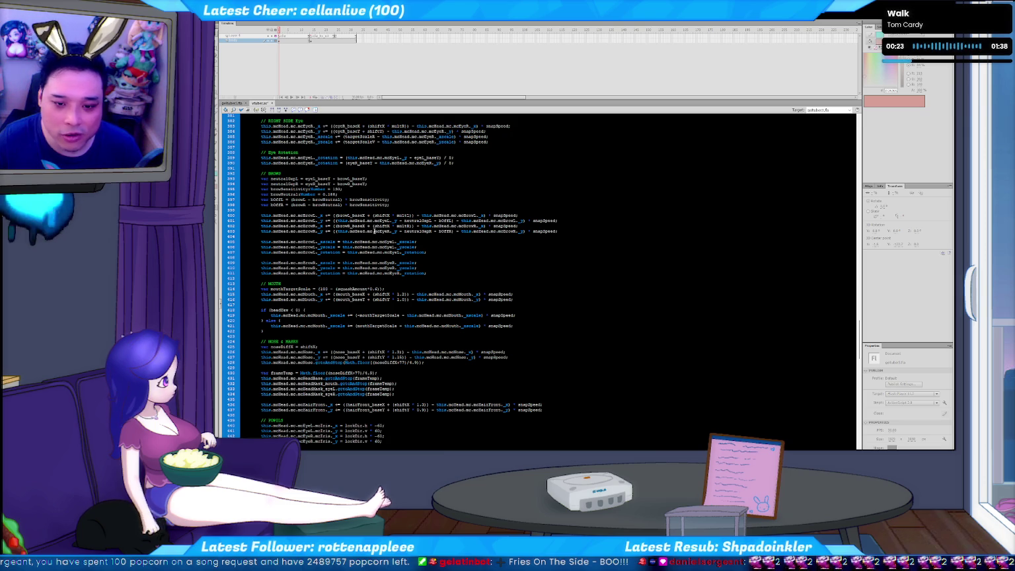
pyautogui.scroll(8, 379, 165)
pyautogui.hotkey('ctrl', 'f')
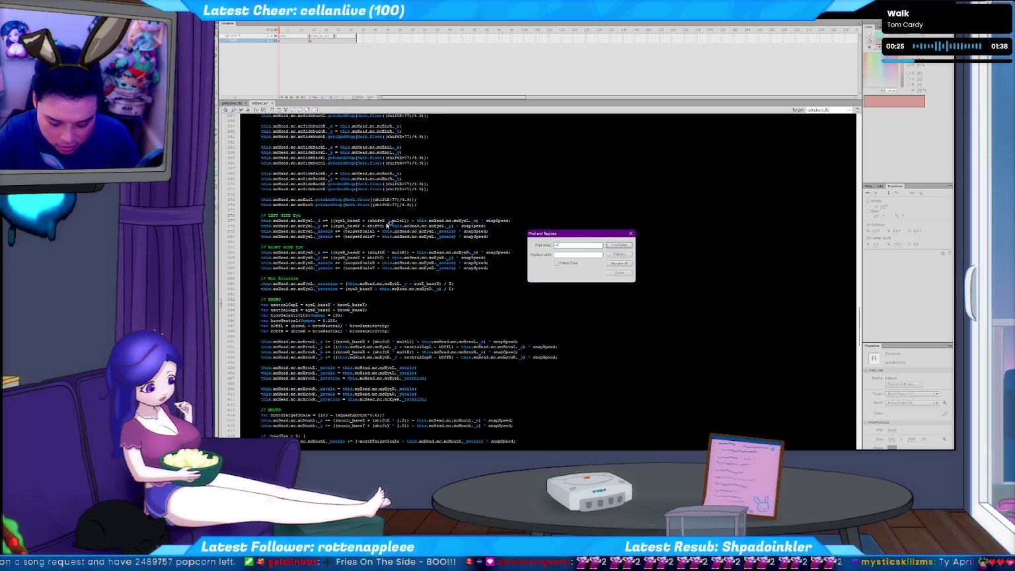
pyautogui.press('Return')
pyautogui.press('Escape')
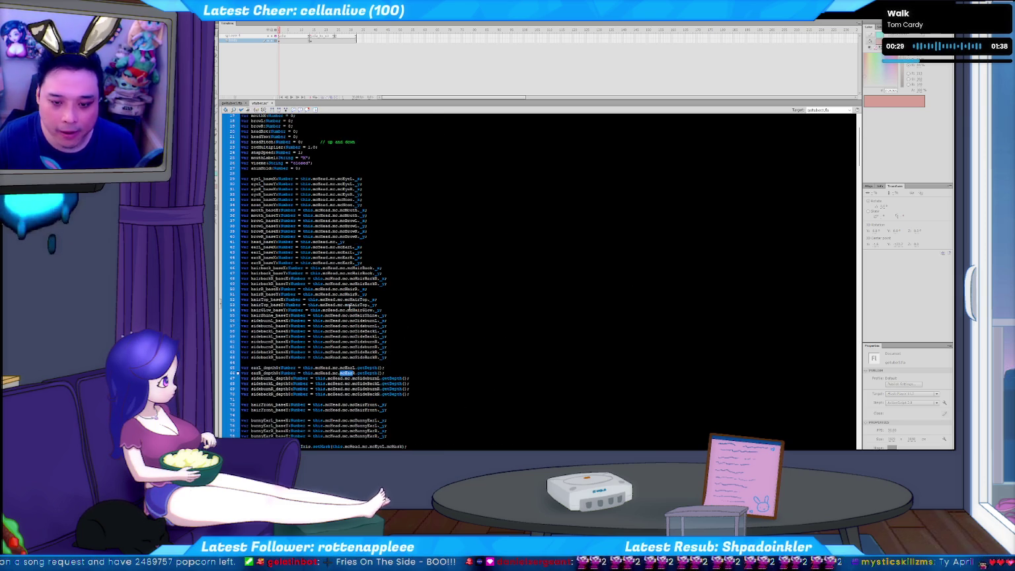
pyautogui.press('F3')
# - Select the ear base-position declaration lines, then switch to the Twitch chat
pyautogui.moveTo(364, 231)
pyautogui.mouseDown()
pyautogui.moveTo(285, 231)
pyautogui.moveTo(239, 216)
pyautogui.mouseUp()
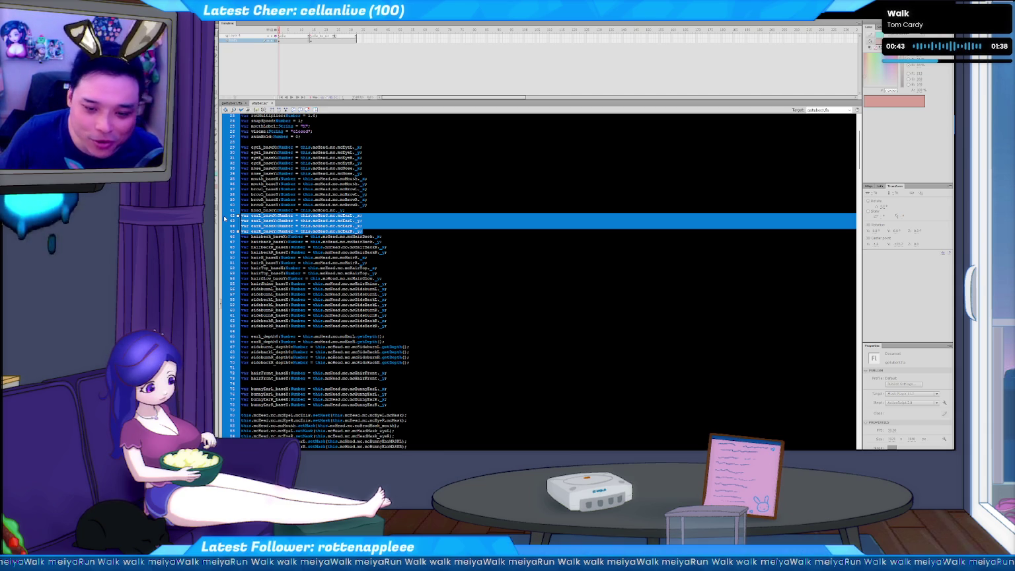
pyautogui.hotkey('alt', 'Tab')
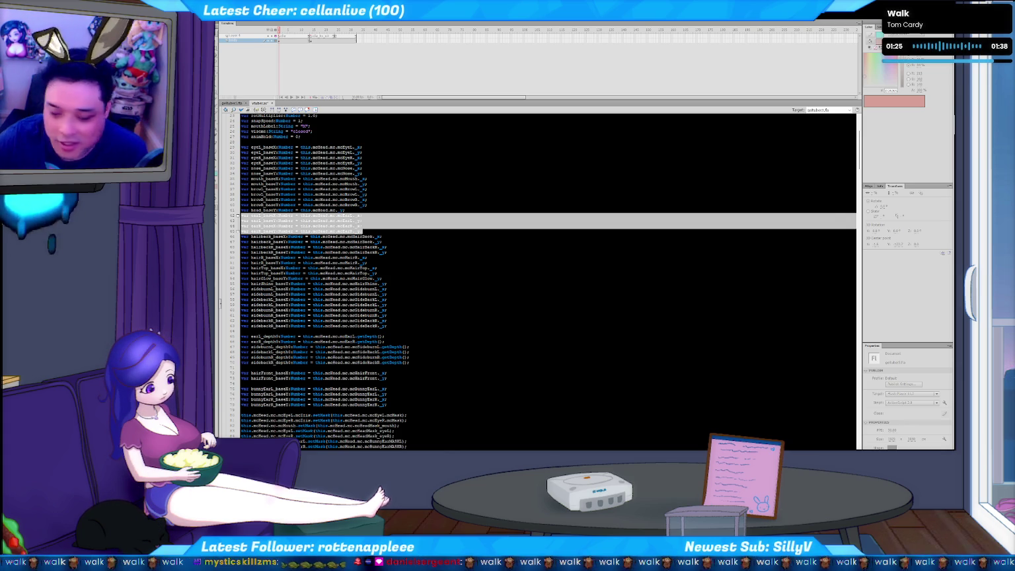
pyautogui.hotkey('alt', 'Tab')
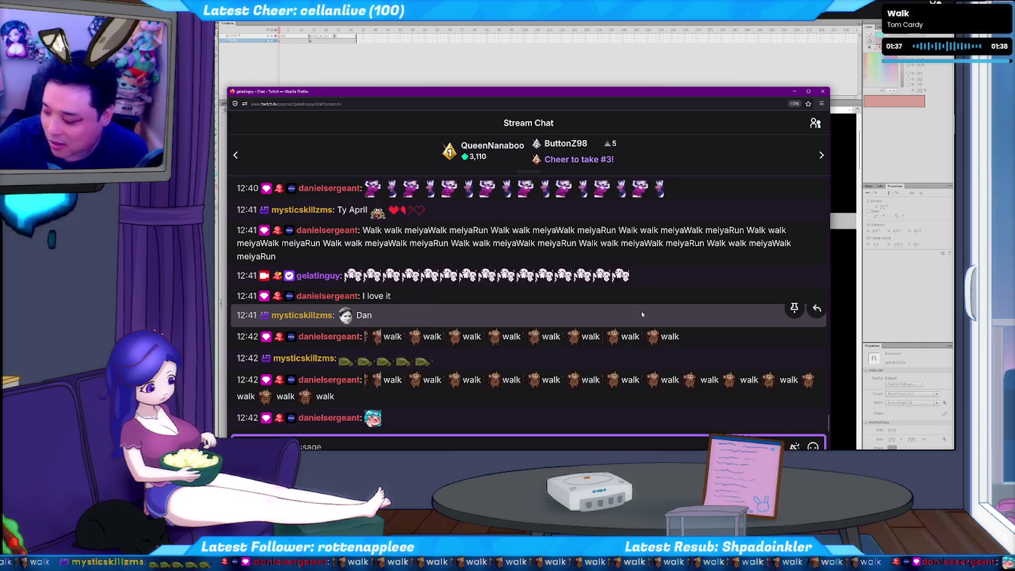
# - Leave the Twitch chat and return to the stuber.as script in Flash
pyautogui.hotkey('alt', 'Tab')
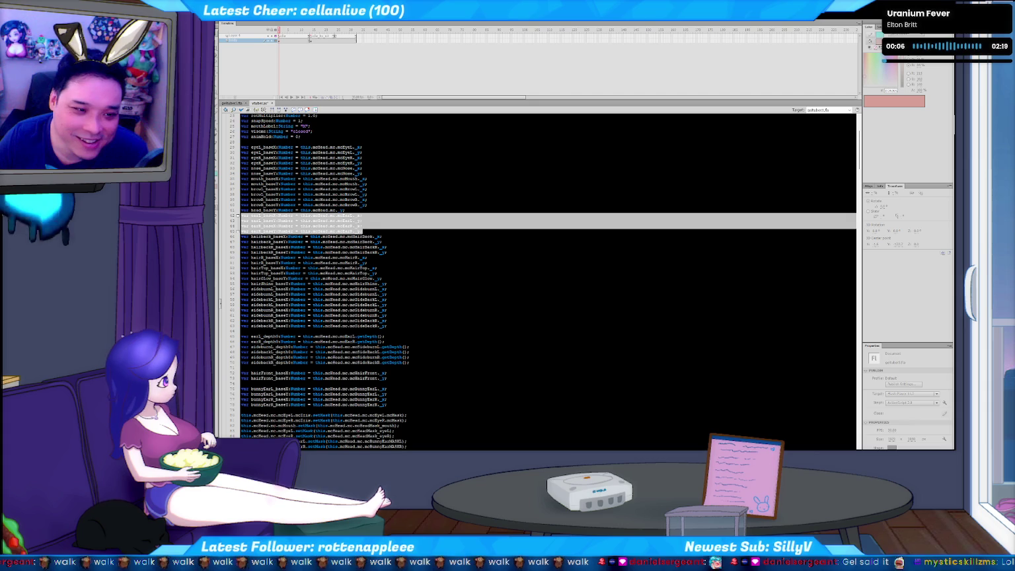
pyautogui.click(434, 322)
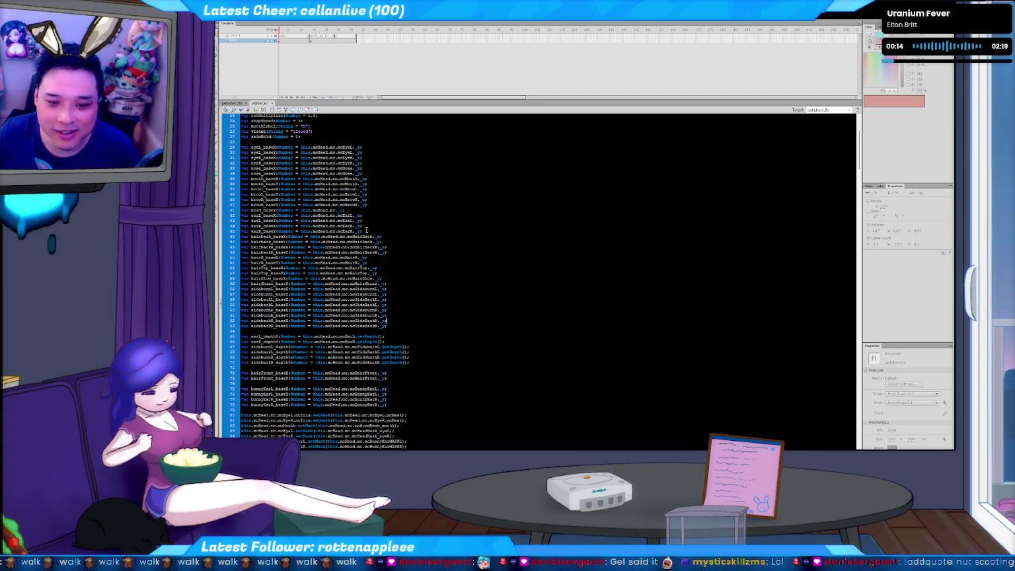
pyautogui.moveTo(366, 230); pyautogui.dragTo(257, 221)
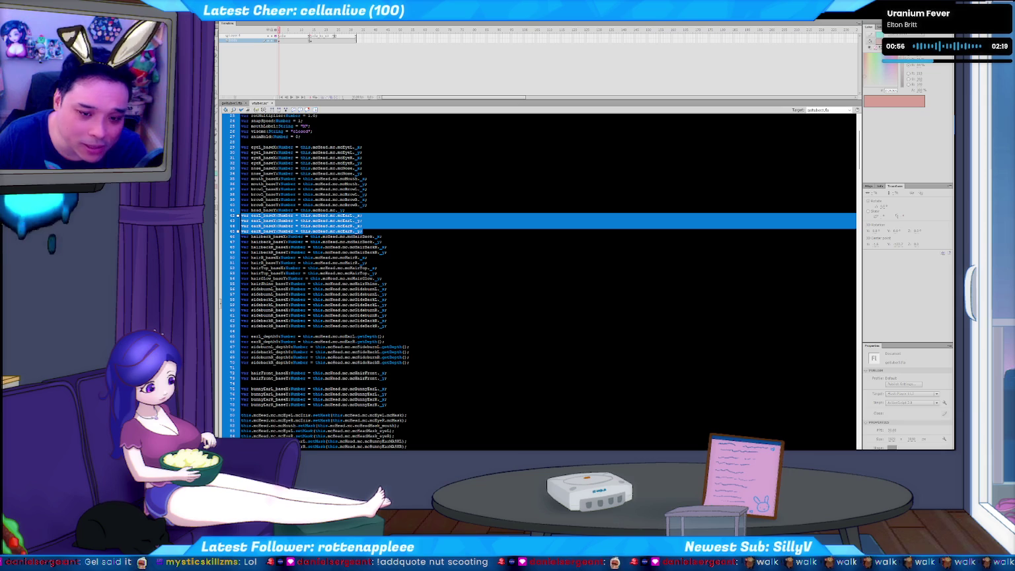
pyautogui.click(371, 236)
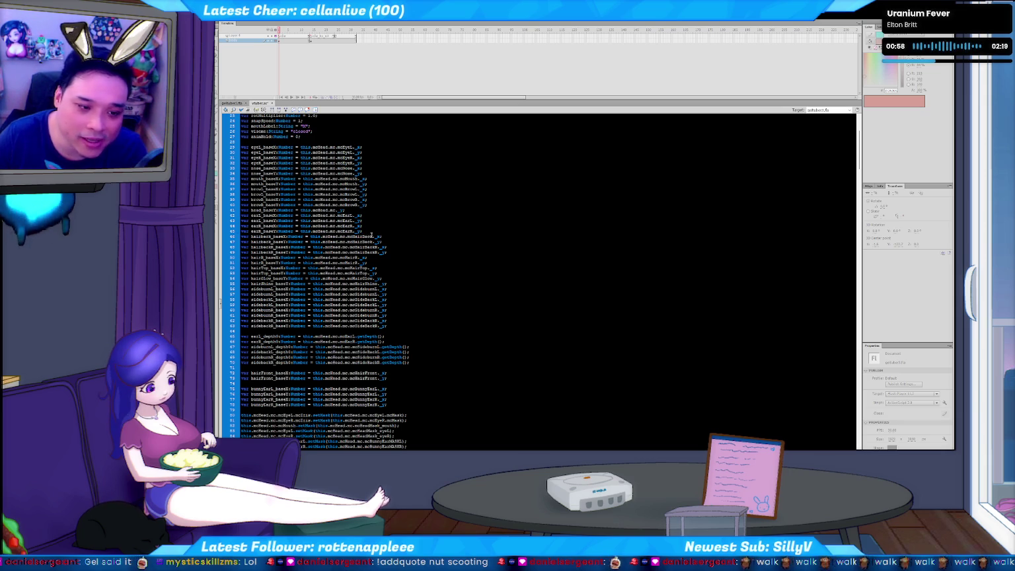
pyautogui.click(370, 229)
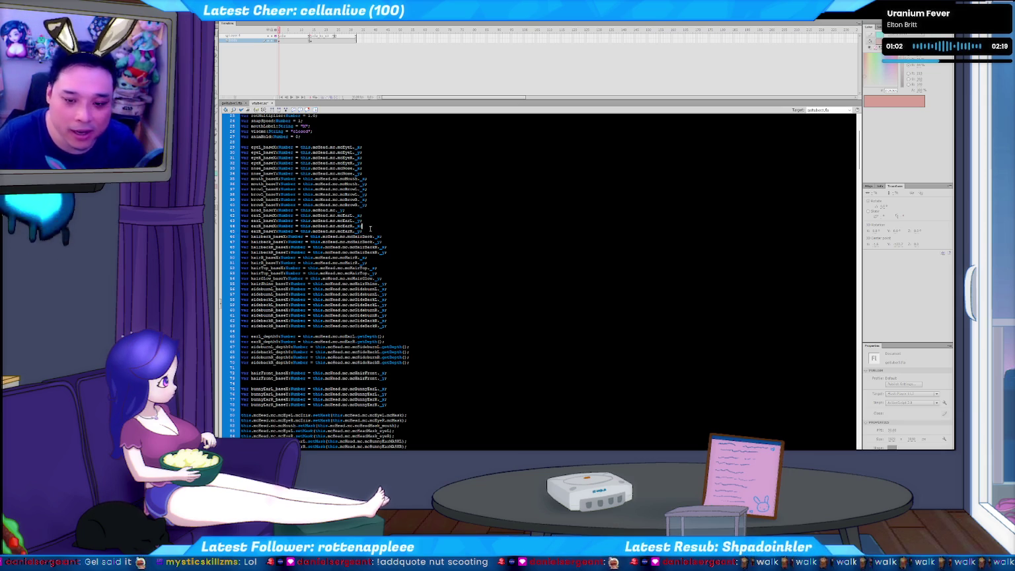
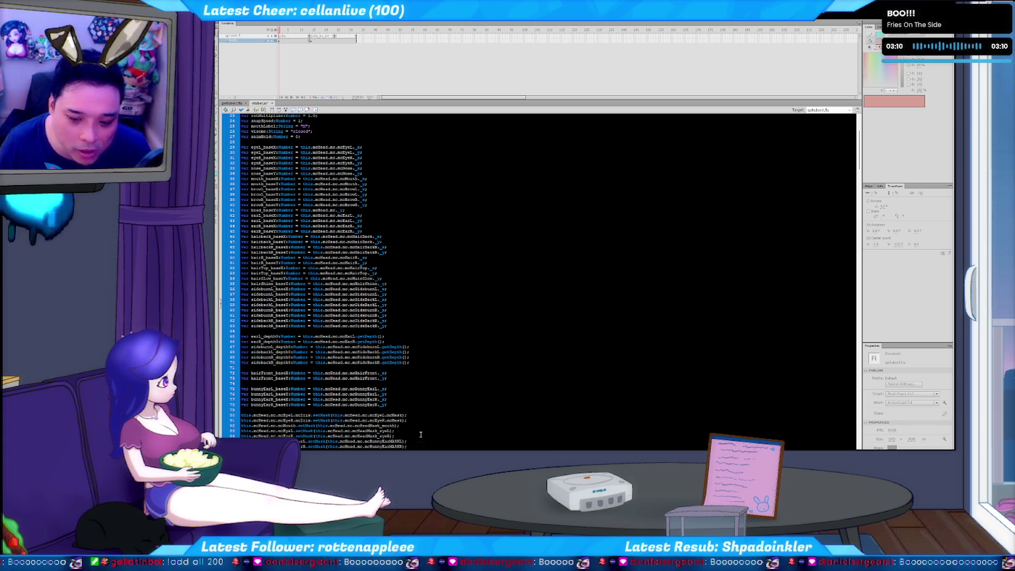
# - Launch Everything and search for all 'gefituber' files
pyautogui.hotkey('alt', 'space')
pyautogui.write('sverything')
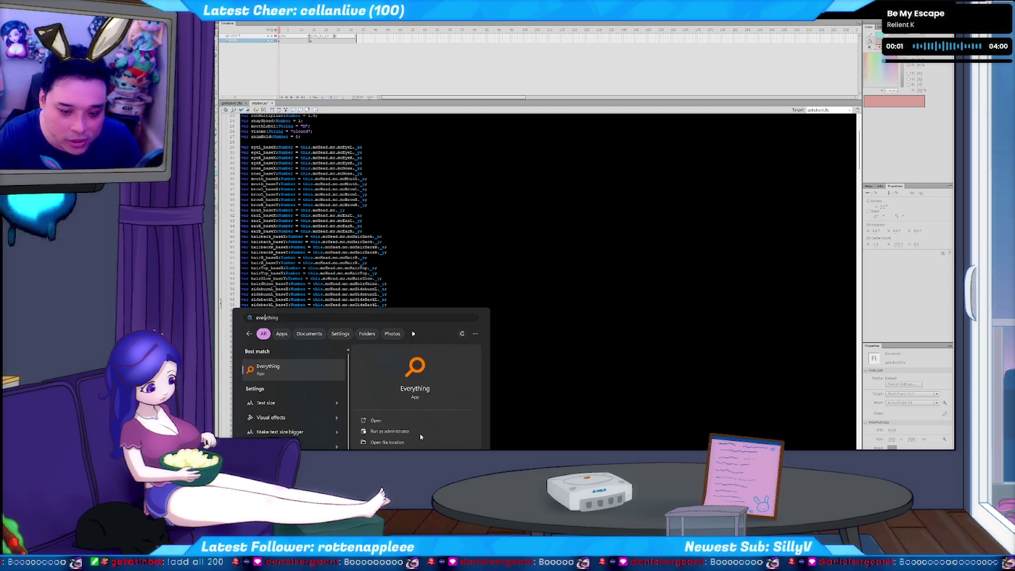
pyautogui.press('Return')
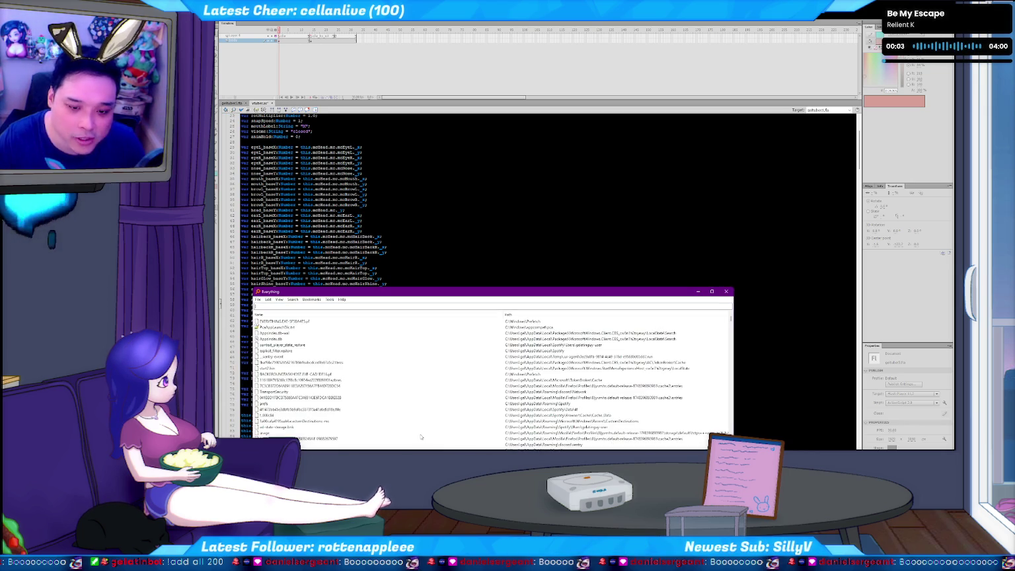
pyautogui.write('gefituber')
pyautogui.write('2')
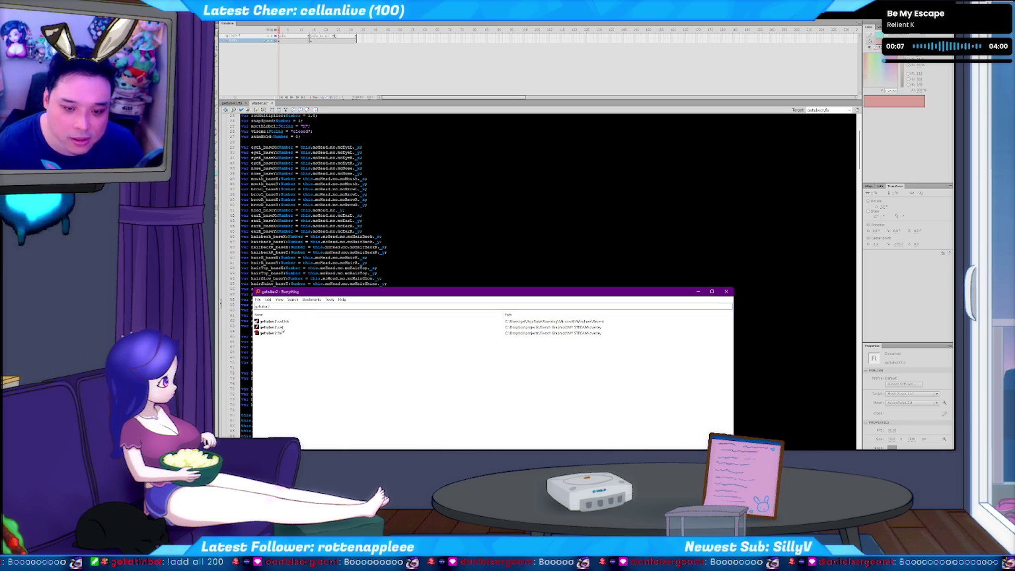
pyautogui.press('BackSpace')
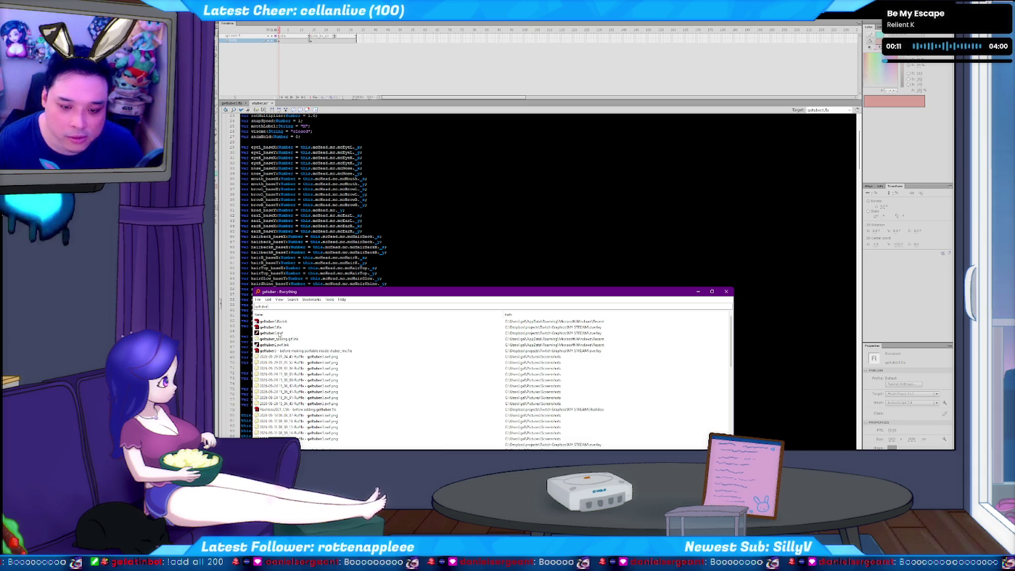
# - Open gefituber2.swf from the results in Flash Player
pyautogui.scroll(-5, 281, 371)
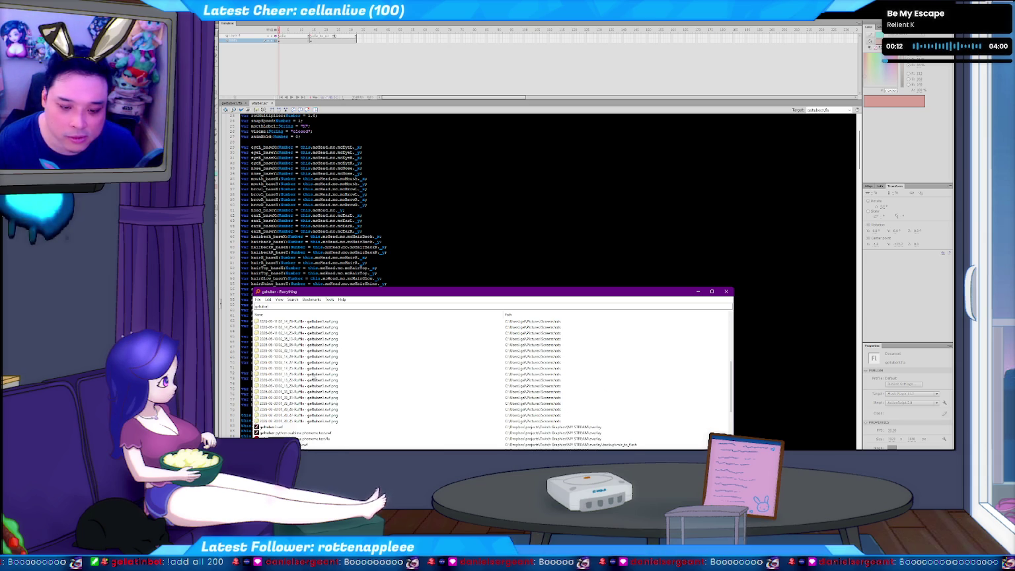
pyautogui.click(270, 428)
pyautogui.scroll(-4, 307, 439)
pyautogui.scroll(-2, 300, 439)
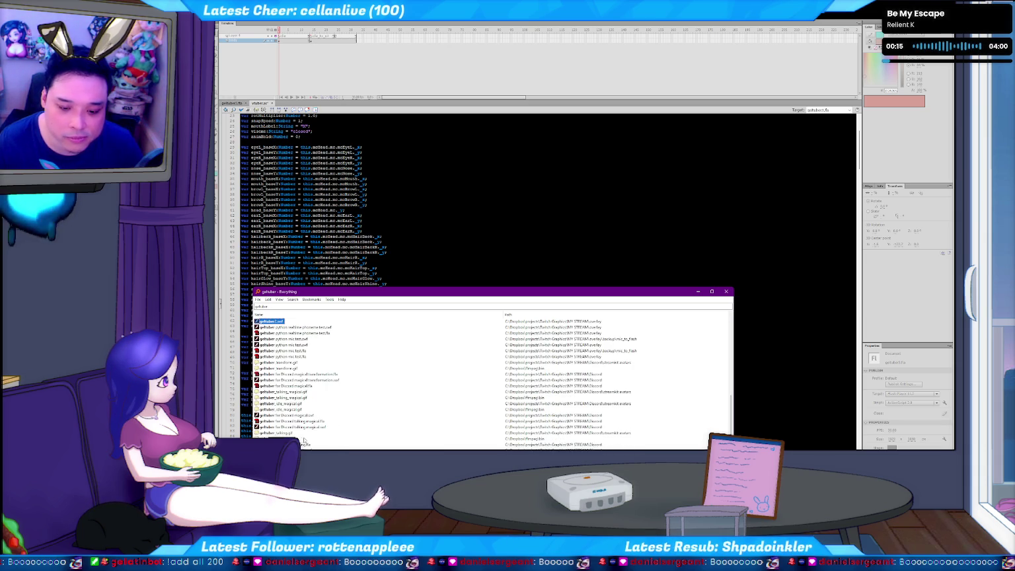
pyautogui.scroll(-5, 301, 396)
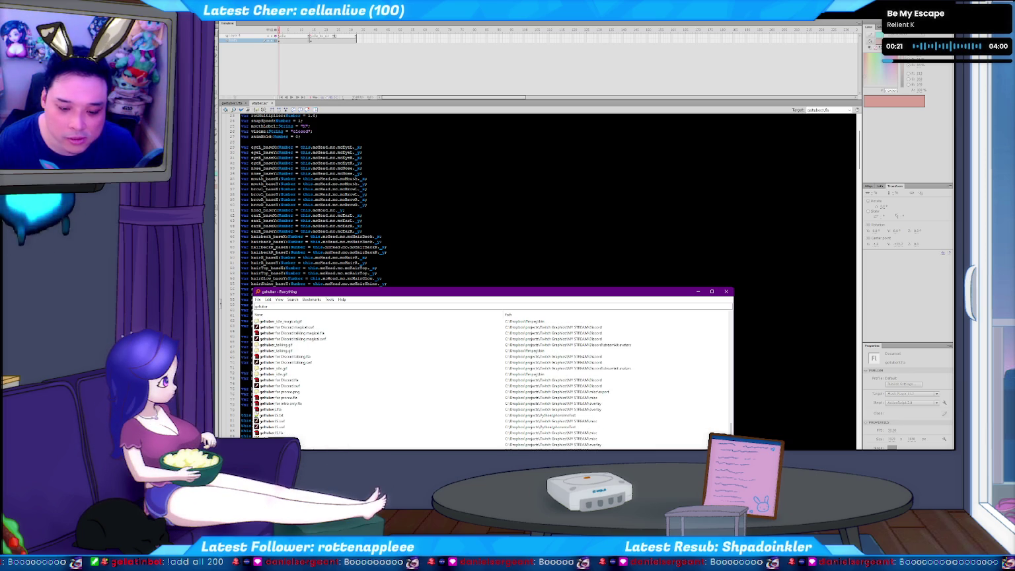
pyautogui.press('Return')
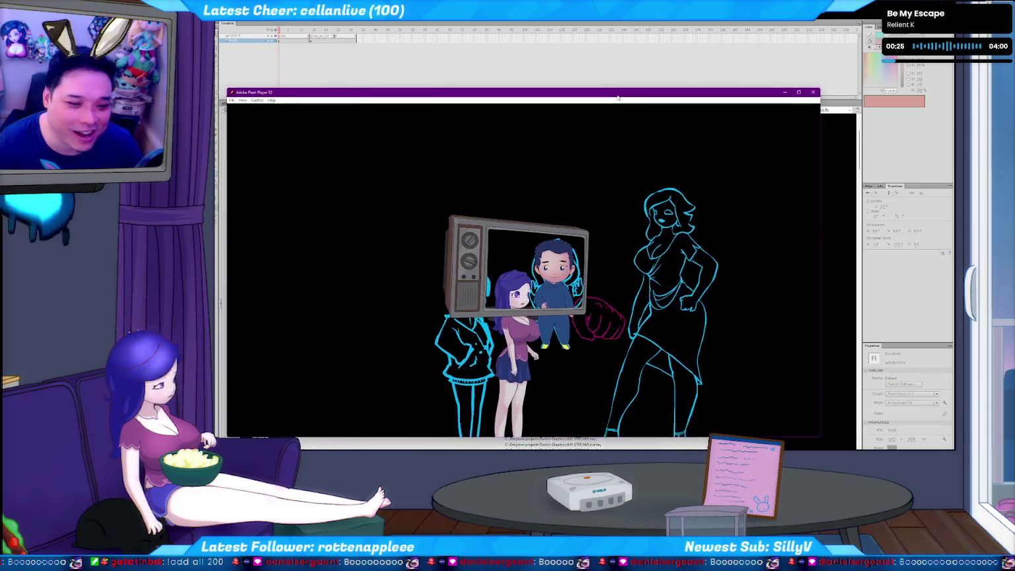
# - Zoom in twice on the chibi avatar in the TV, then close Flash Player
pyautogui.rightClick(565, 239)
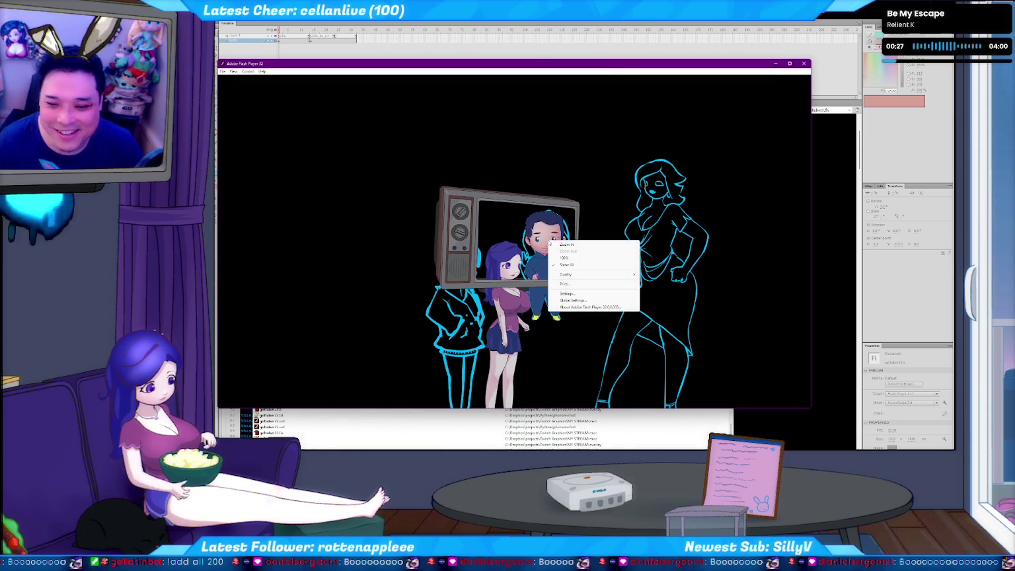
pyautogui.click(594, 220)
pyautogui.rightClick(562, 228)
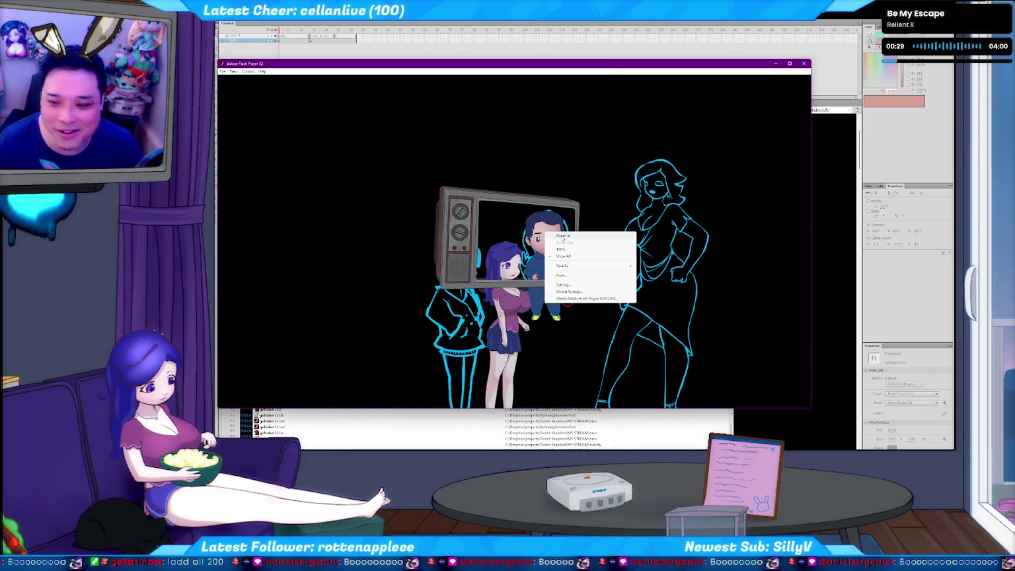
pyautogui.click(579, 235)
pyautogui.rightClick(517, 260)
pyautogui.click(535, 268)
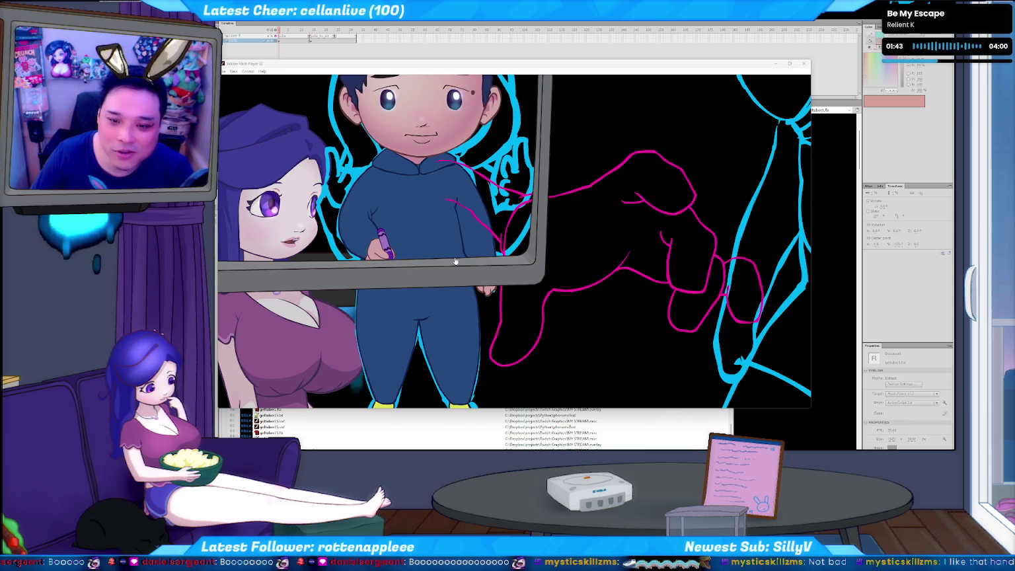
pyautogui.click(368, 248)
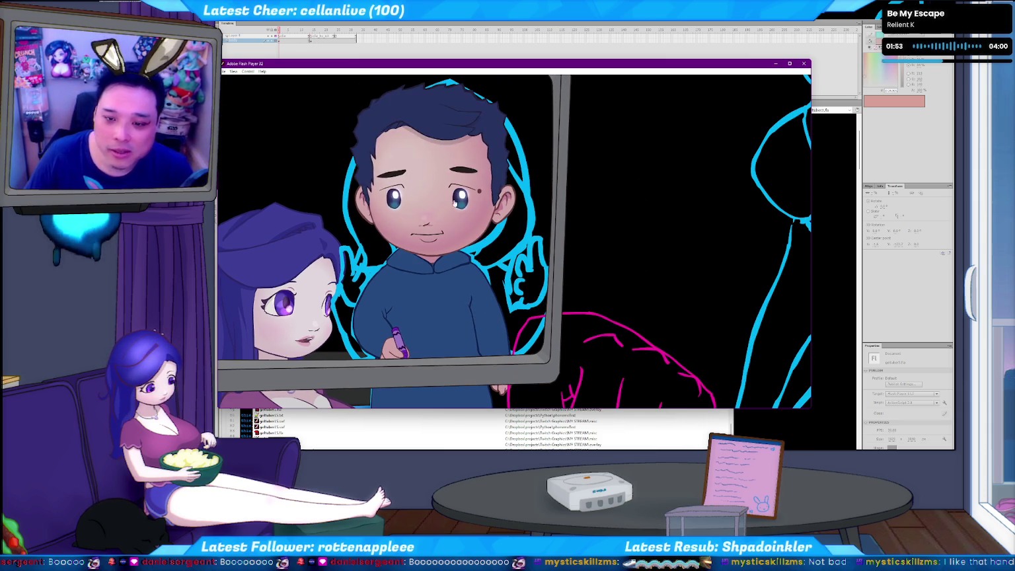
pyautogui.click(805, 64)
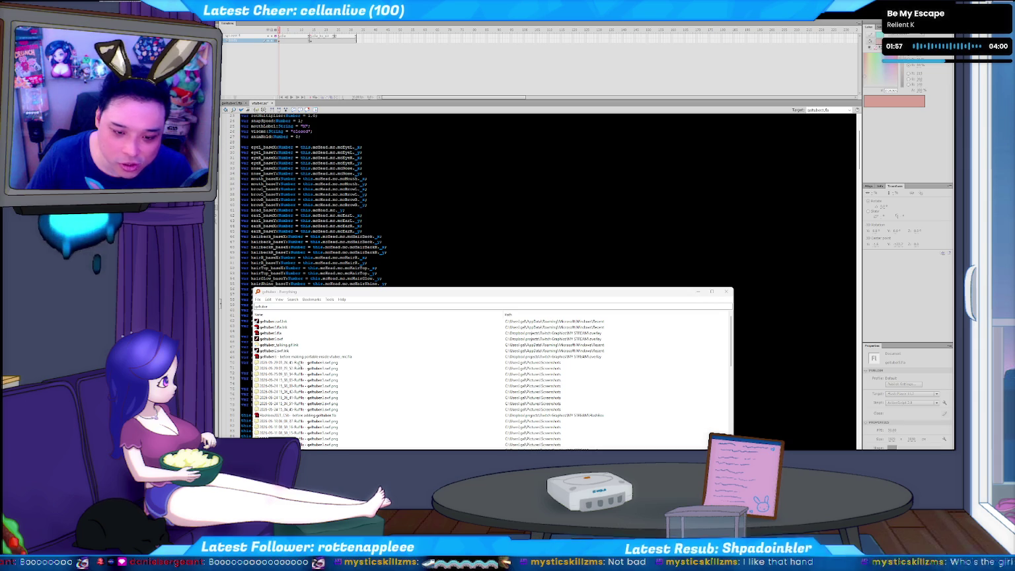
# - Open the avatar sketch sheet SWF, enlarge its window, then open the overlay scene SWF
pyautogui.scroll(-7, 322, 399)
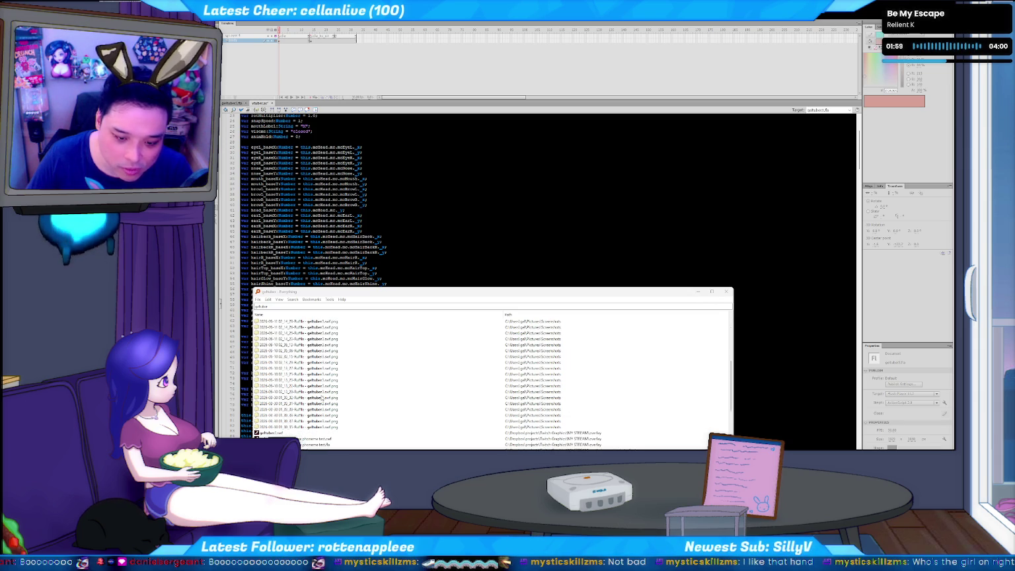
pyautogui.doubleClick(274, 434)
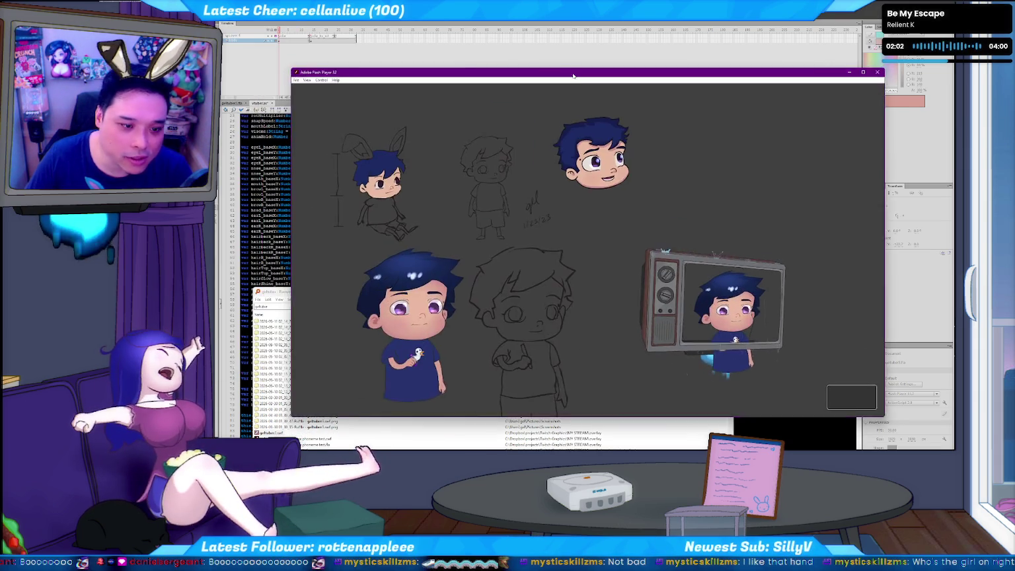
pyautogui.moveTo(571, 75)
pyautogui.mouseDown()
pyautogui.moveTo(502, 60)
pyautogui.moveTo(500, 45)
pyautogui.mouseUp()
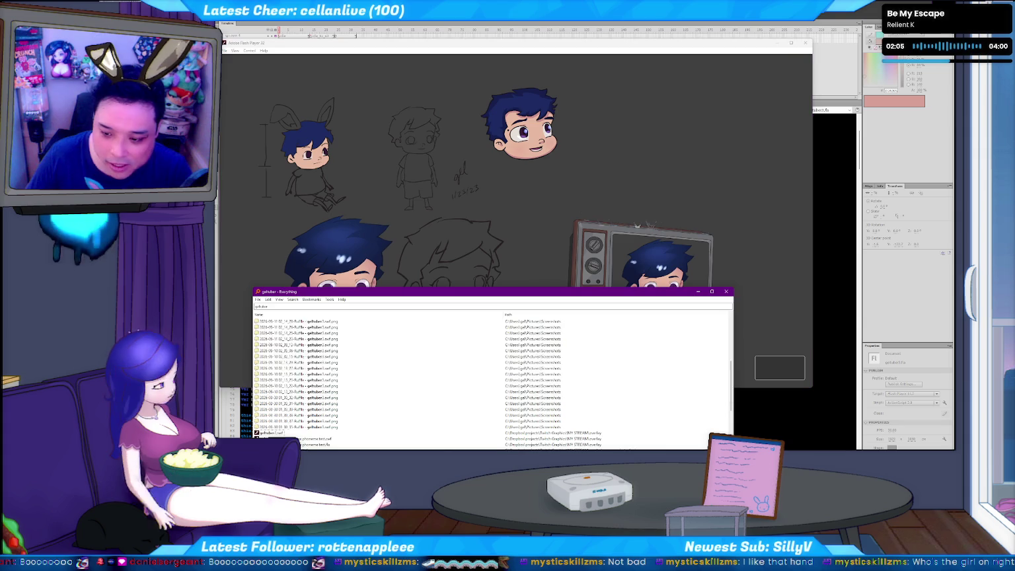
pyautogui.hotkey('alt', 'Tab')
pyautogui.doubleClick(277, 386)
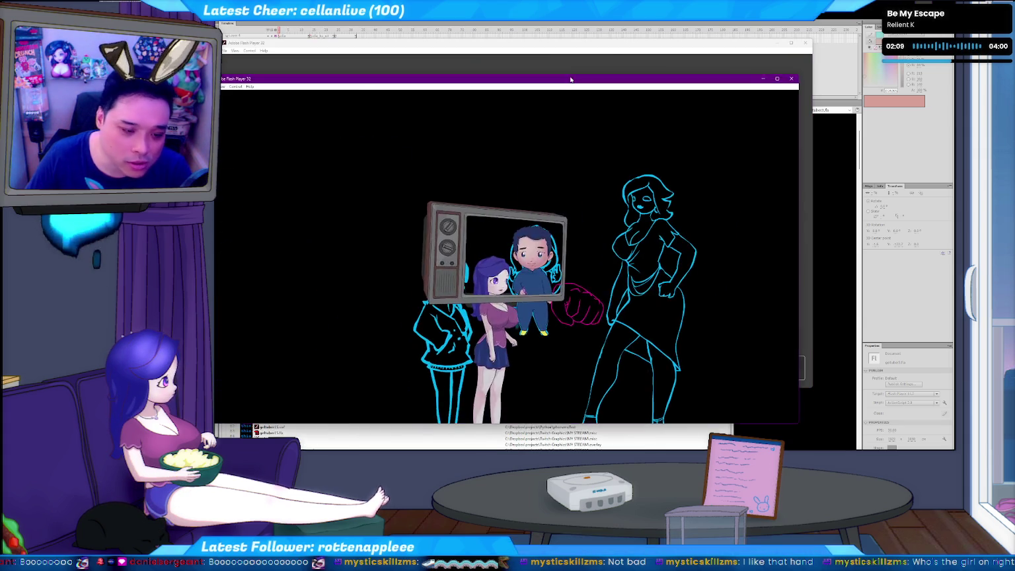
# - Move the overlay window up and stretch it taller to show the whole scene
pyautogui.moveTo(598, 44); pyautogui.dragTo(613, 31)
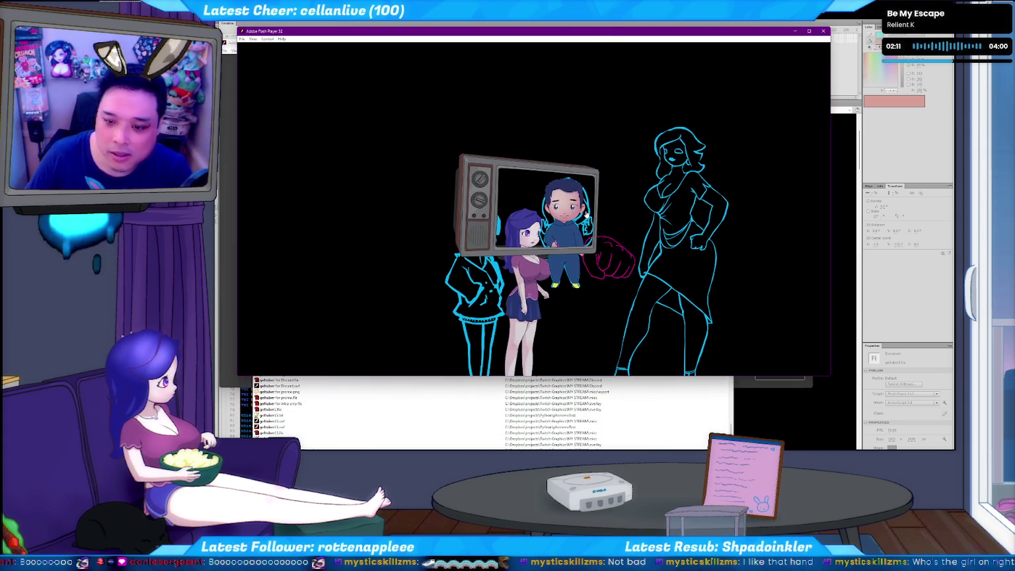
pyautogui.moveTo(579, 377); pyautogui.dragTo(579, 449)
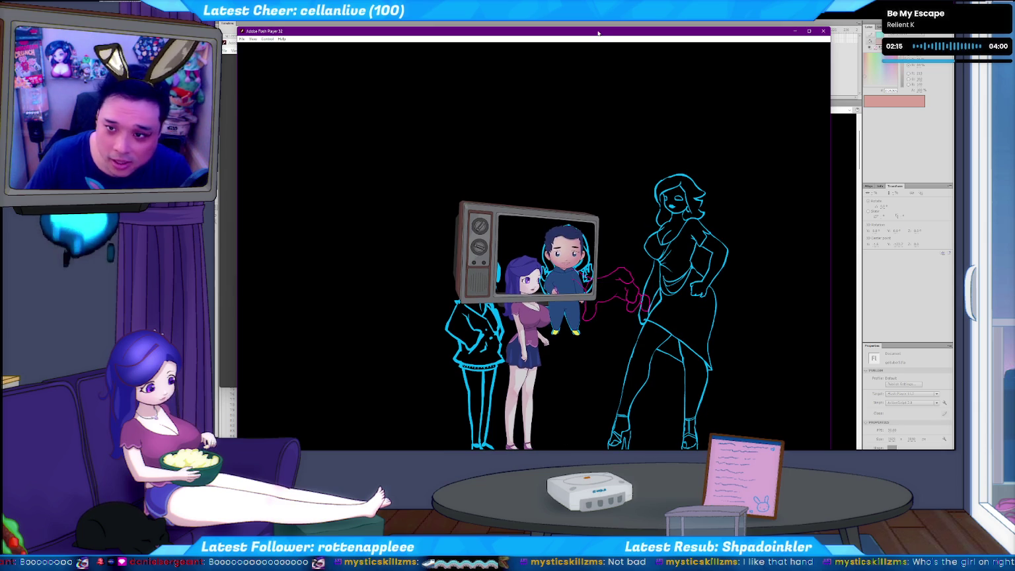
pyautogui.moveTo(598, 33); pyautogui.dragTo(576, 0)
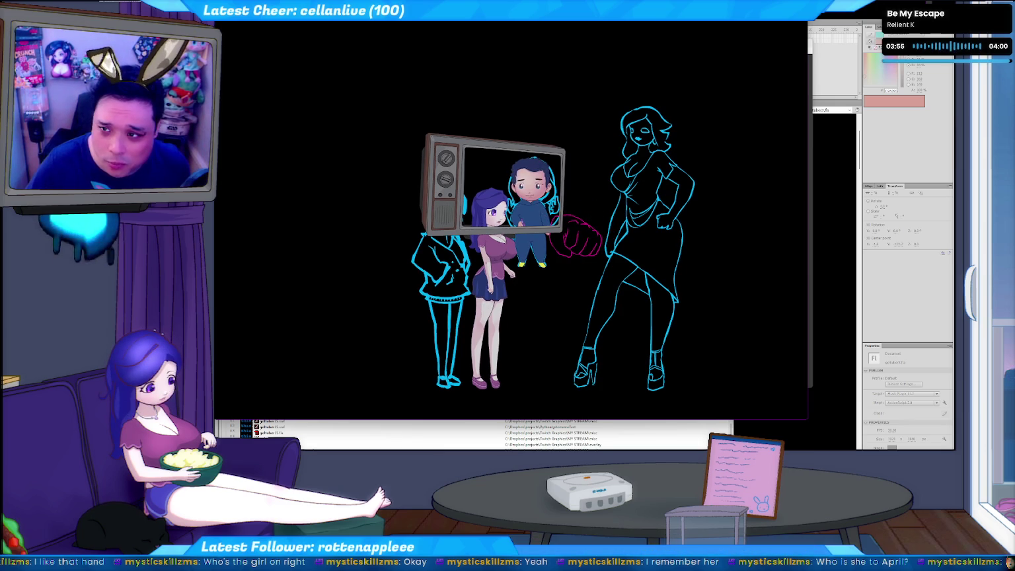
# - Exit the overlay scene view and nudge the Everything window down
pyautogui.press('Escape')
pyautogui.moveTo(476, 296)
pyautogui.mouseDown()
pyautogui.moveTo(468, 318)
pyautogui.moveTo(490, 276)
pyautogui.moveTo(488, 251)
pyautogui.mouseUp()
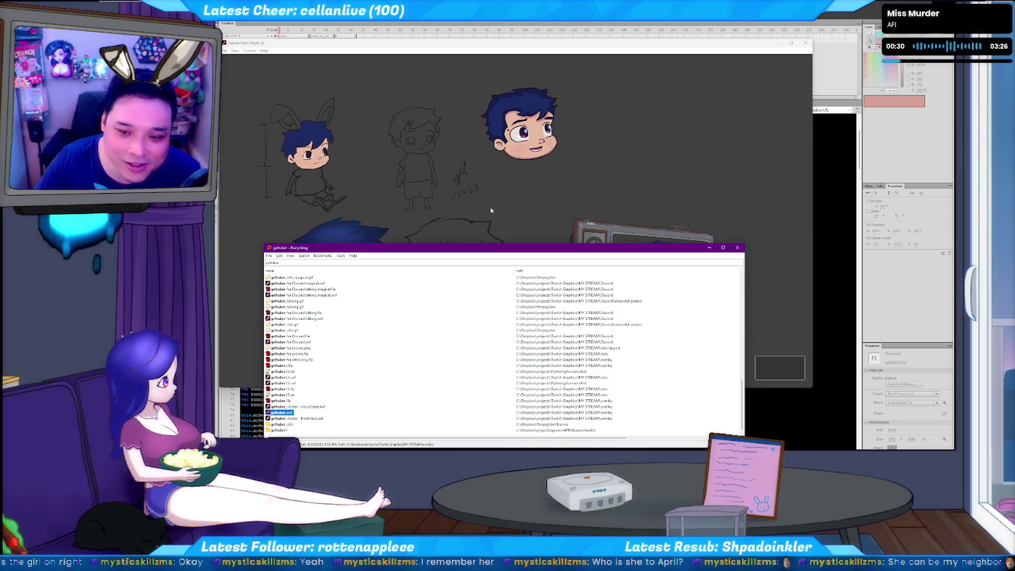
# - Bring the avatar sketch sheet to the front and zoom in on the chibi head
pyautogui.press('Return')
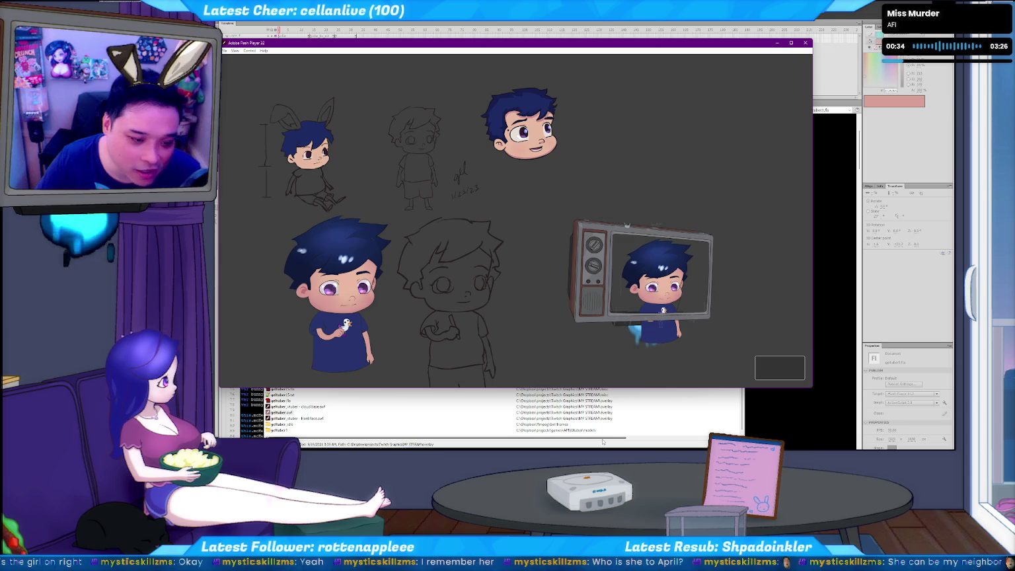
pyautogui.click(603, 442)
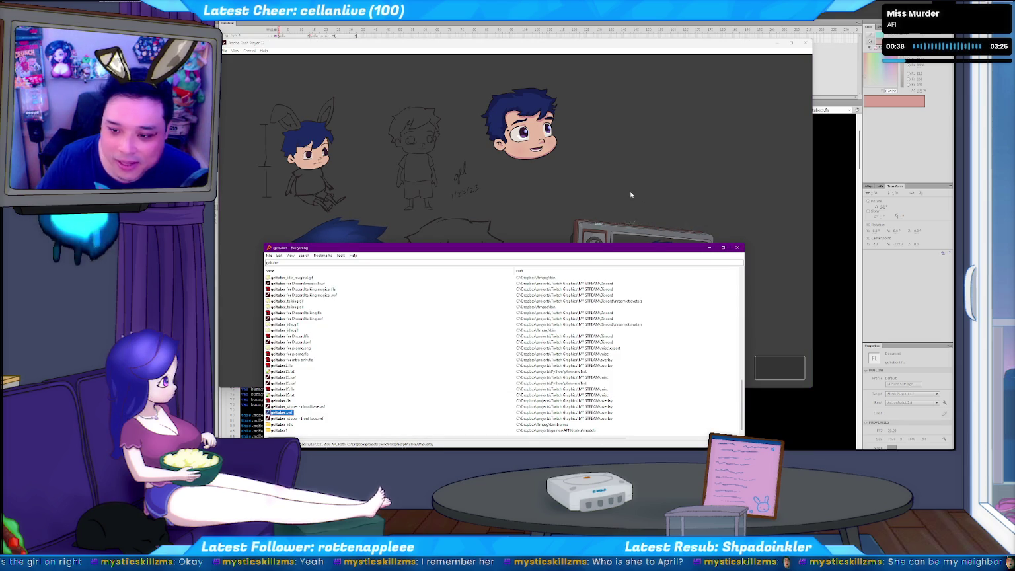
pyautogui.click(631, 195)
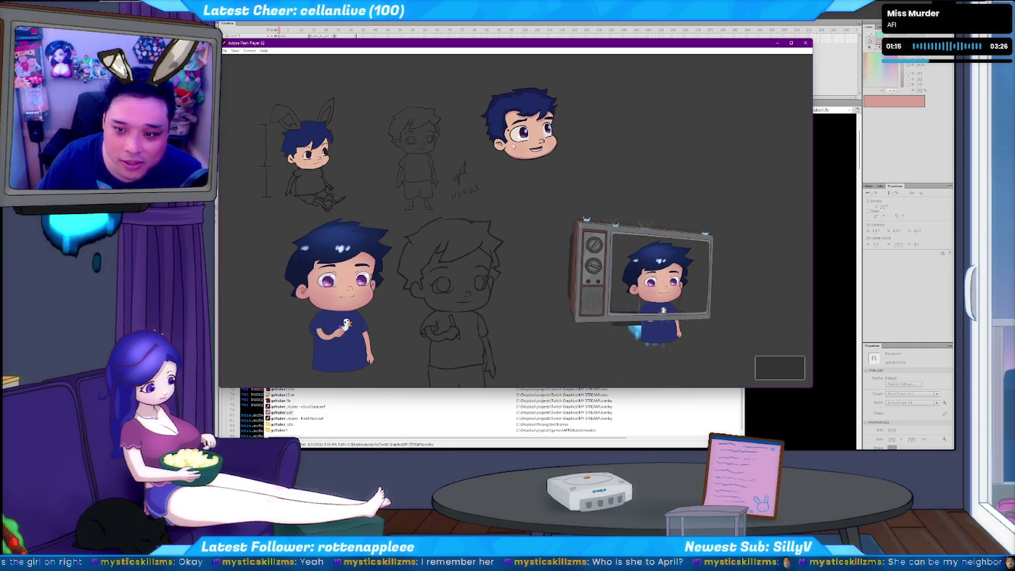
pyautogui.rightClick(509, 114)
pyautogui.click(545, 119)
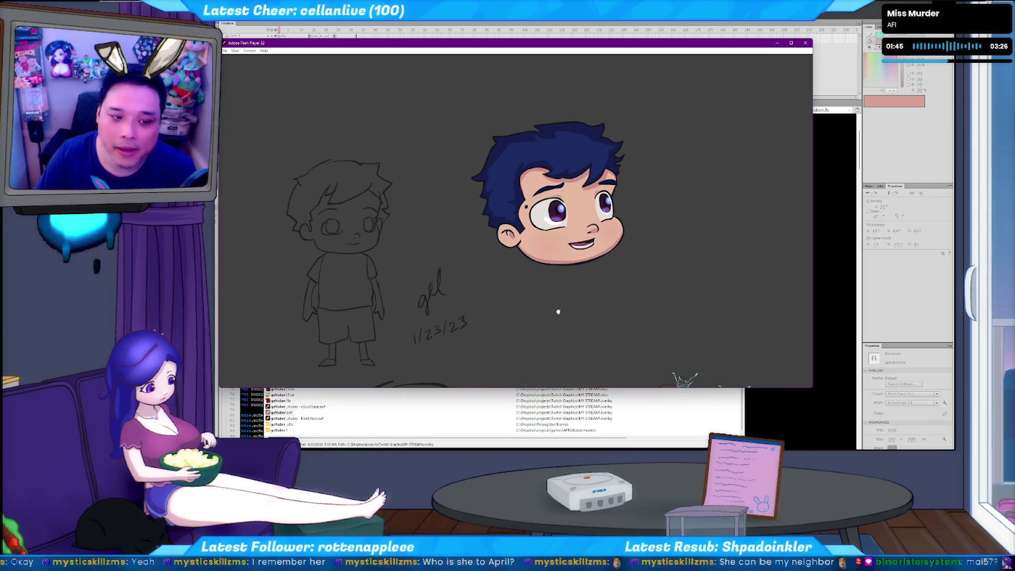
# - Zoom the sketch sheet back out, close the player, and return to the stage body artwork
pyautogui.moveTo(558, 311); pyautogui.dragTo(519, 306)
pyautogui.rightClick(464, 278)
pyautogui.click(511, 304)
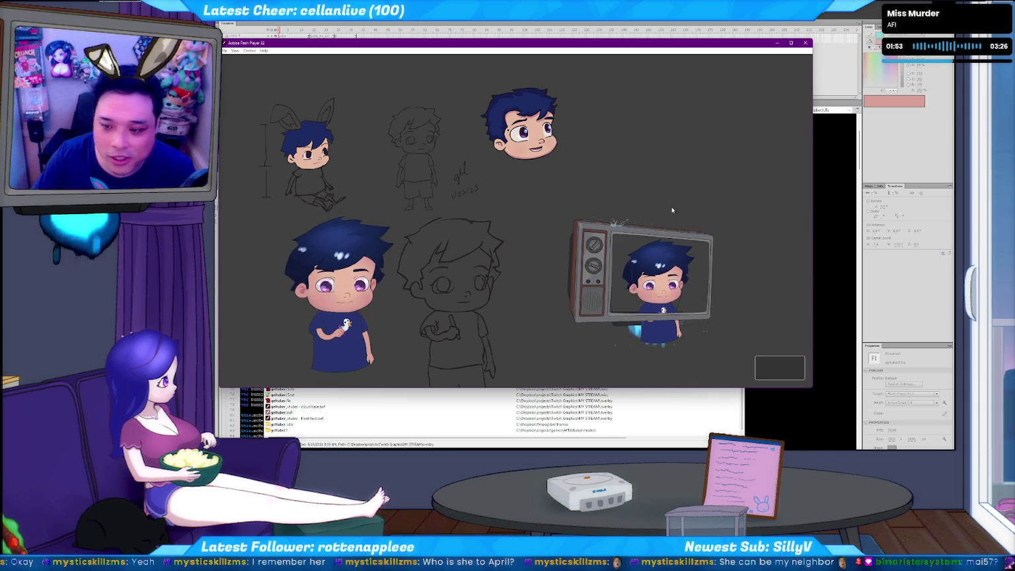
pyautogui.hotkey('ctrl', 'w')
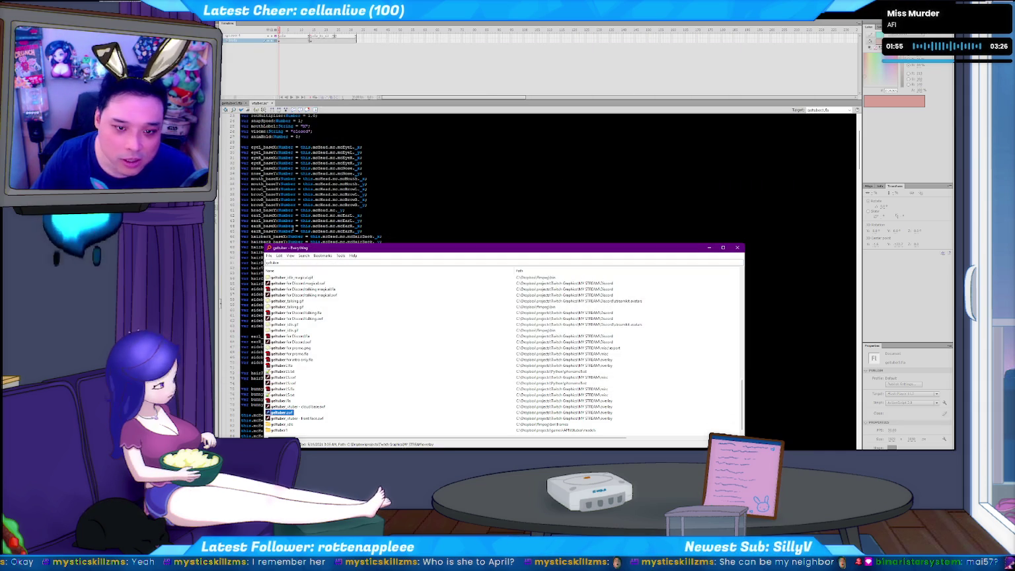
pyautogui.click(232, 103)
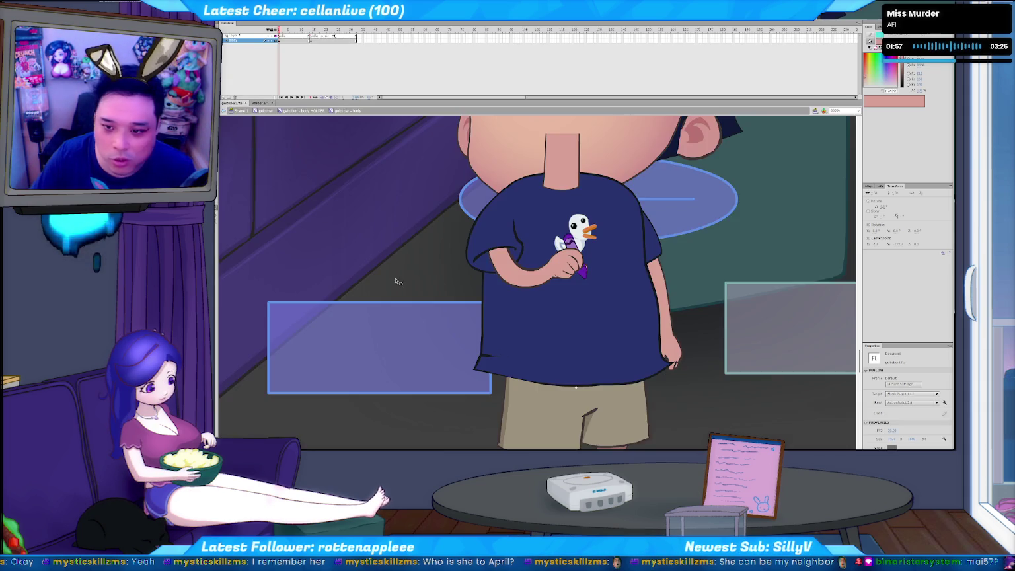
# - Return to Scene 1 and drill through head HOLDER and gaftuber - head into head base
pyautogui.scroll(3, 547, 370)
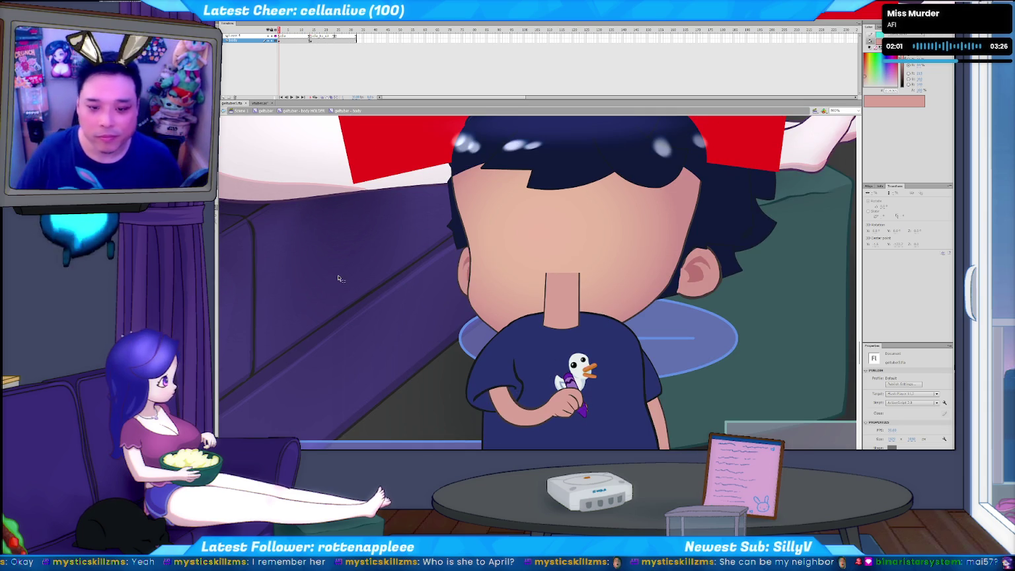
pyautogui.click(267, 113)
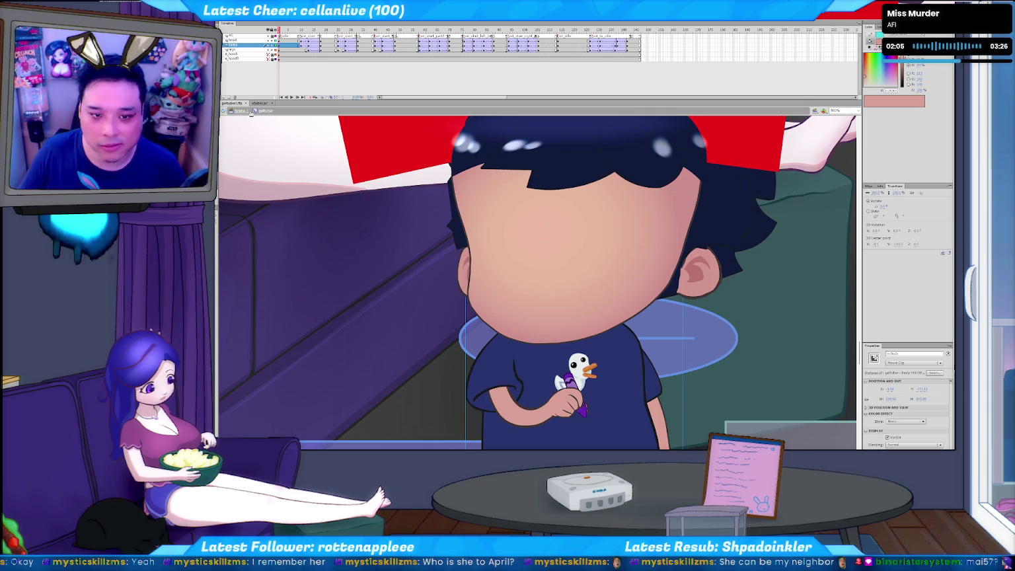
pyautogui.click(250, 111)
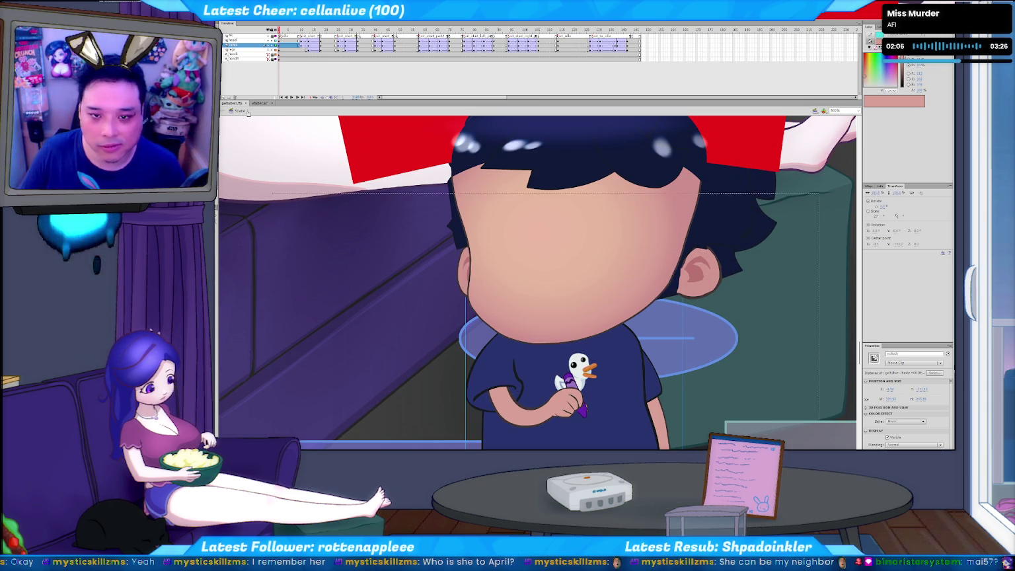
pyautogui.doubleClick(630, 294)
pyautogui.doubleClick(618, 300)
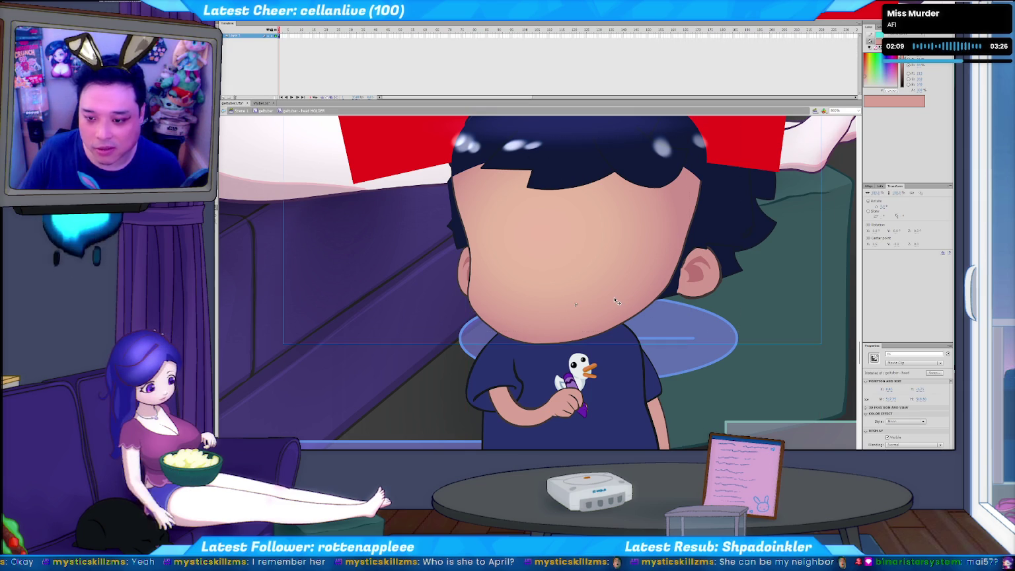
pyautogui.doubleClick(615, 301)
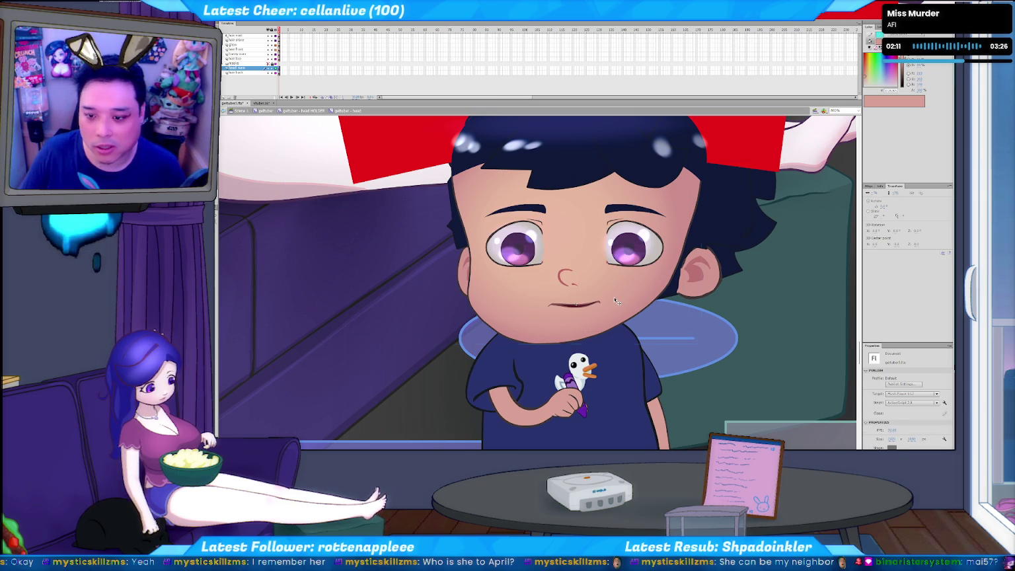
pyautogui.doubleClick(615, 301)
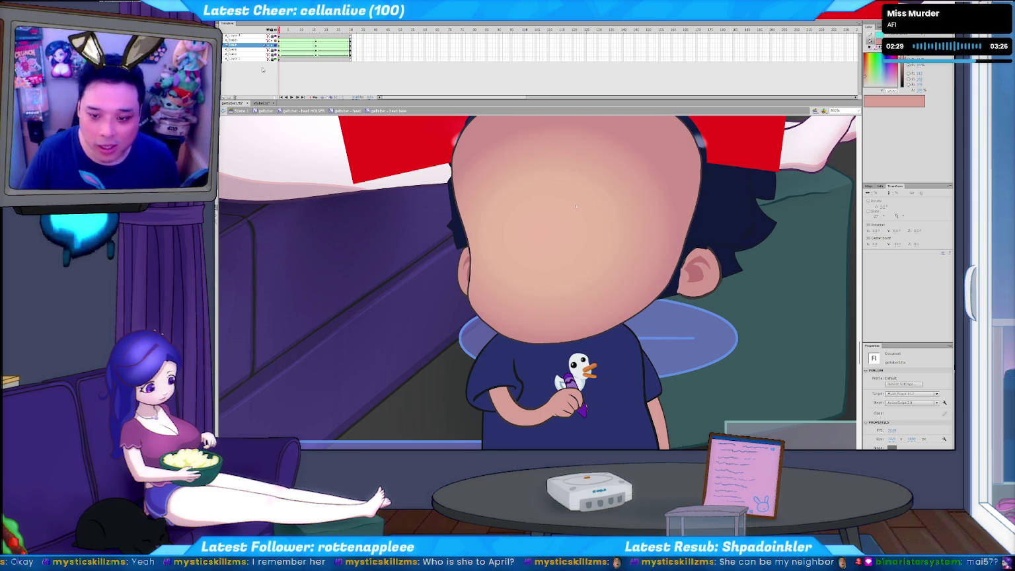
# - Switch past the python c2f.py tracker to File Explorer and launch the overlay SWF
pyautogui.hotkey('alt', 'Tab')
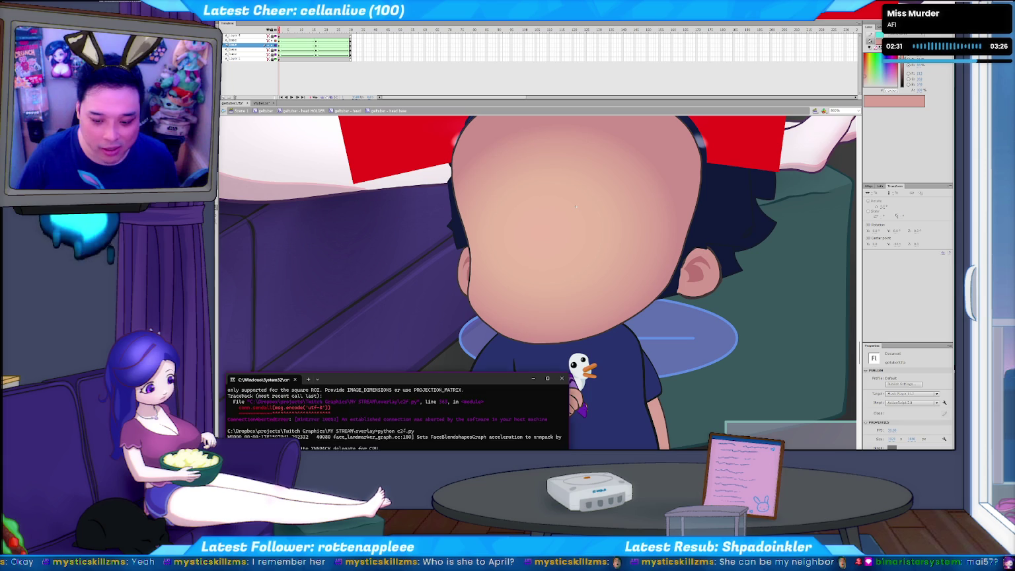
pyautogui.hotkey('alt', 'Tab')
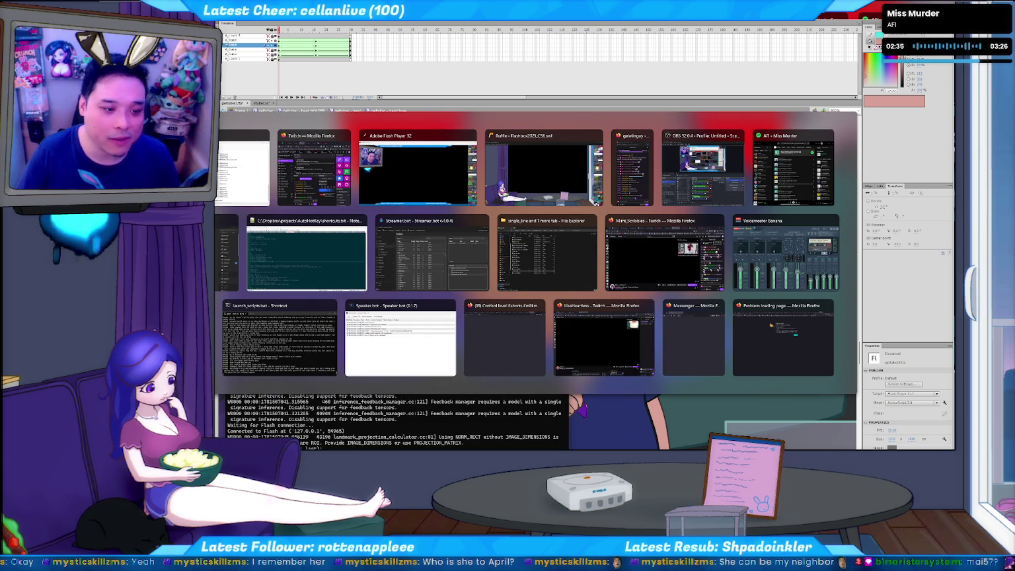
pyautogui.hotkey('alt', 'Tab')
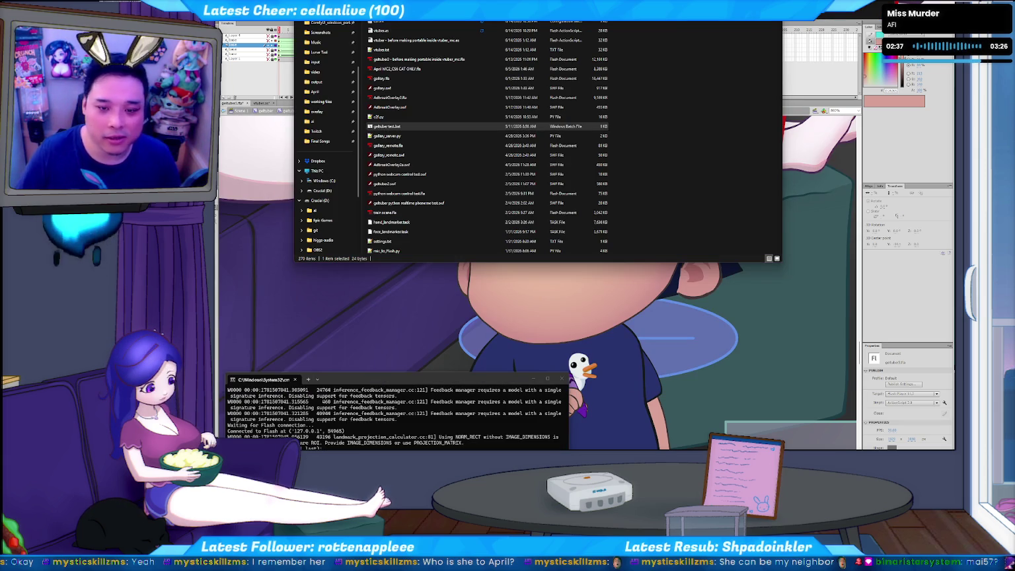
pyautogui.press('Return')
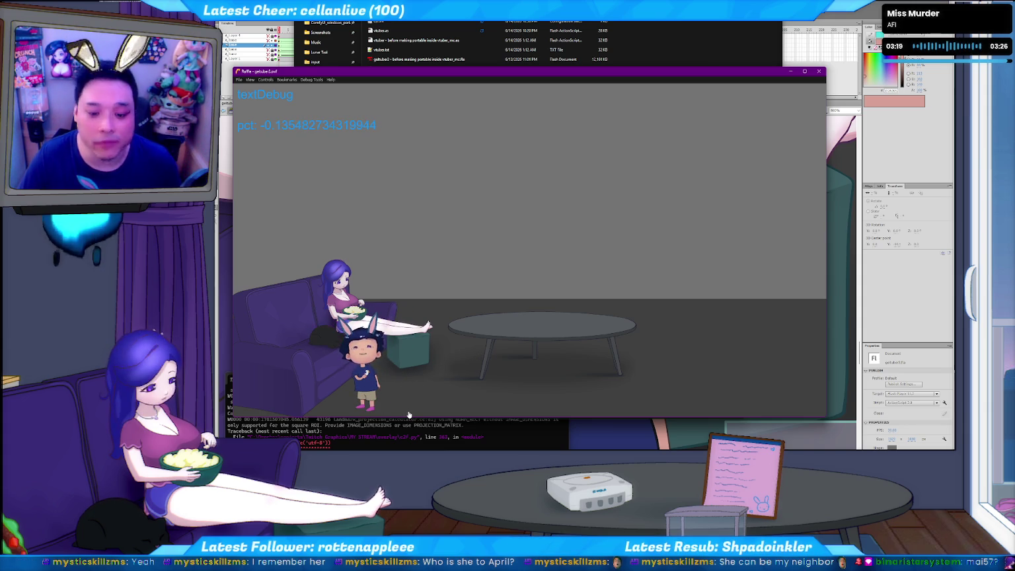
# - Close the Ruffle tracking preview and refocus the Flash editor
pyautogui.click(821, 77)
pyautogui.click(298, 259)
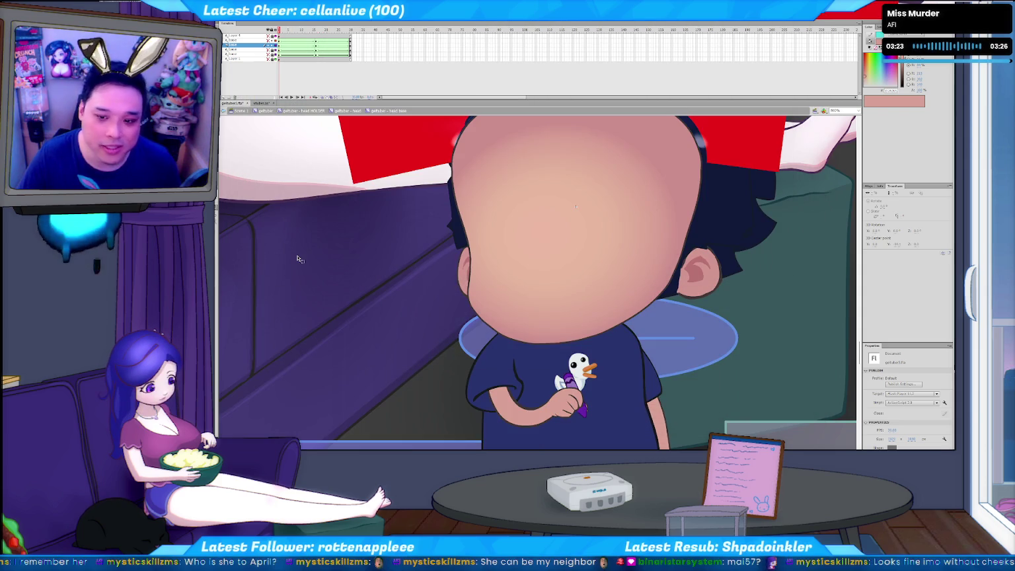
# - Exit the head base back to the full head, then bring up and dismiss the Open dialog
pyautogui.doubleClick(298, 259)
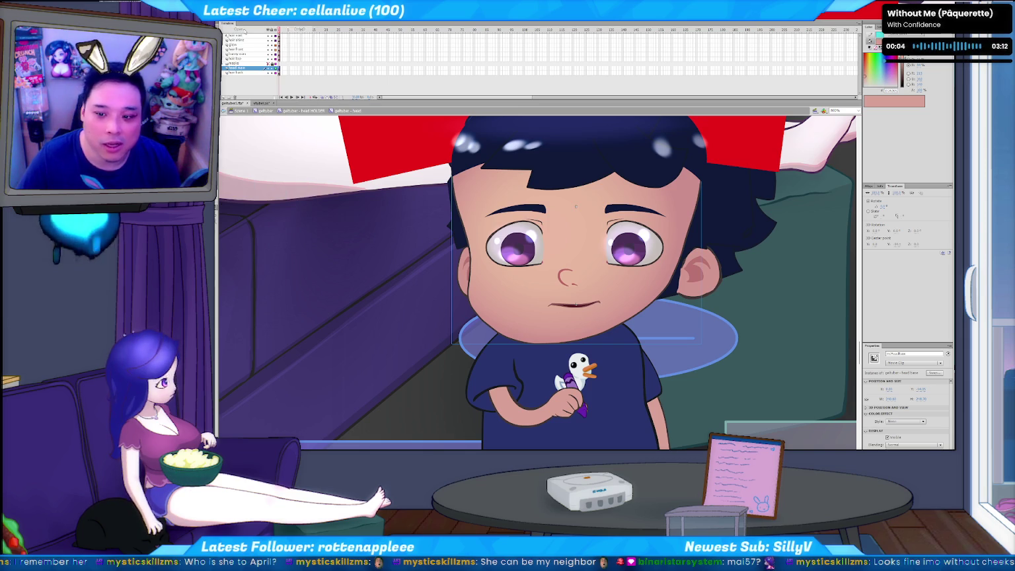
pyautogui.hotkey('ctrl', 'o')
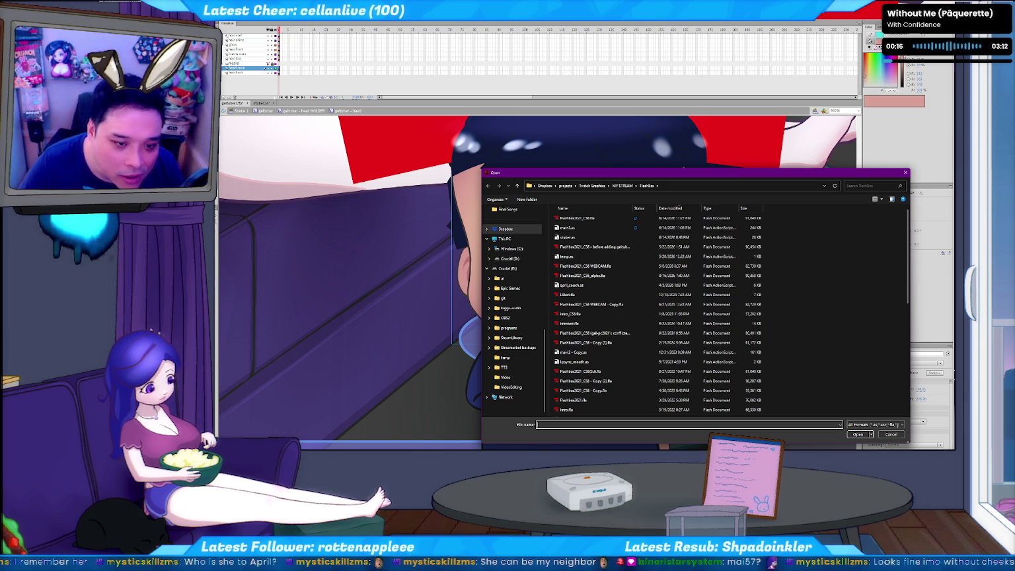
pyautogui.click(891, 435)
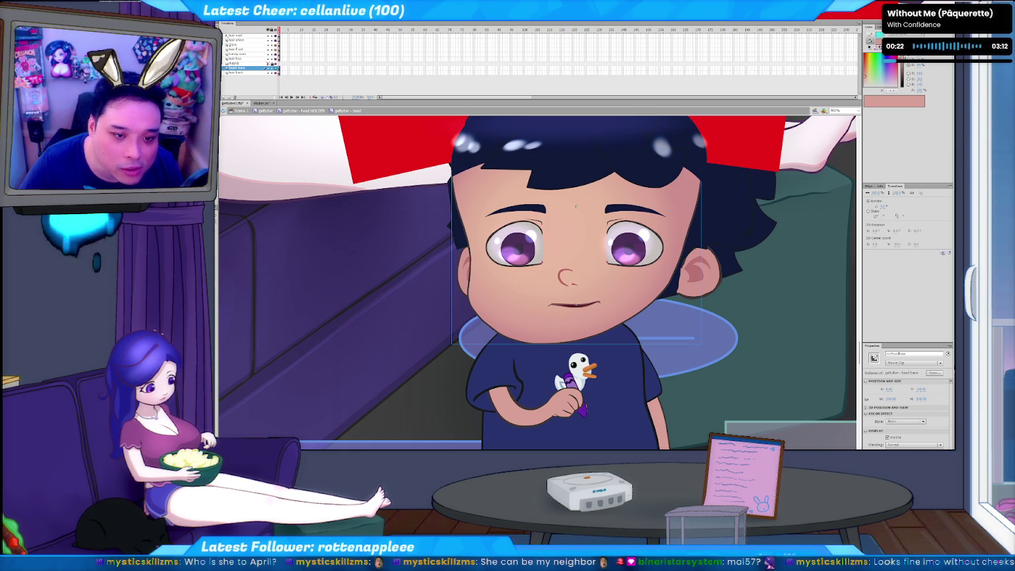
# - Open the intro-only character .fla from the overlay folder via File > Open
pyautogui.hotkey('alt', 'f')
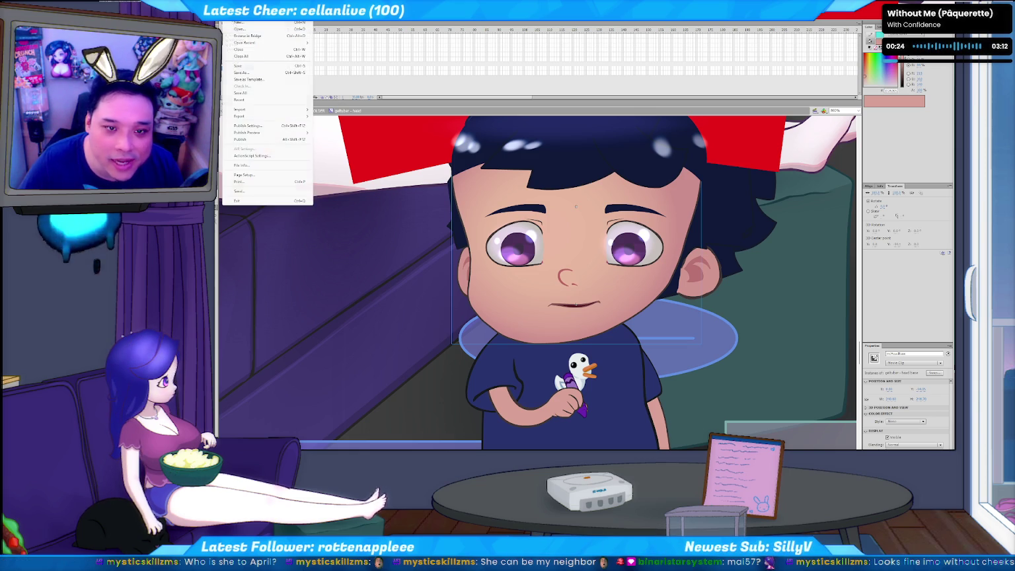
pyautogui.click(251, 29)
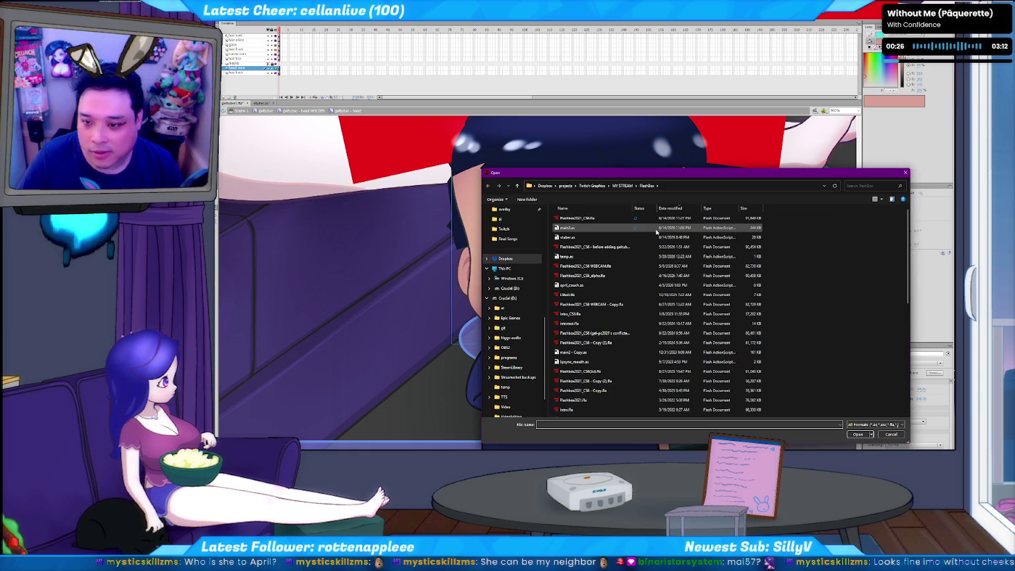
pyautogui.scroll(2, 529, 309)
pyautogui.scroll(2, 511, 336)
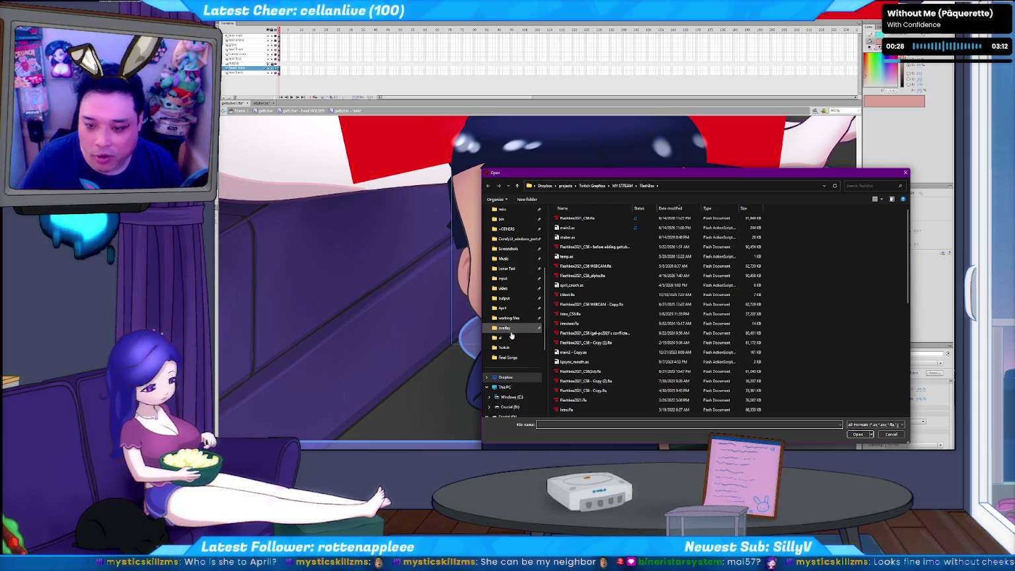
pyautogui.click(506, 328)
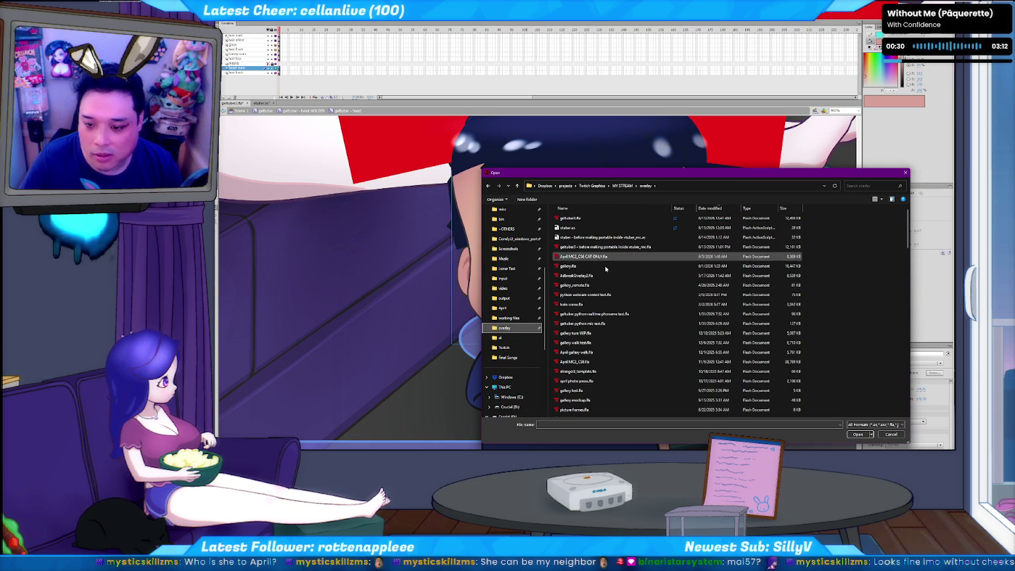
pyautogui.scroll(-10, 606, 330)
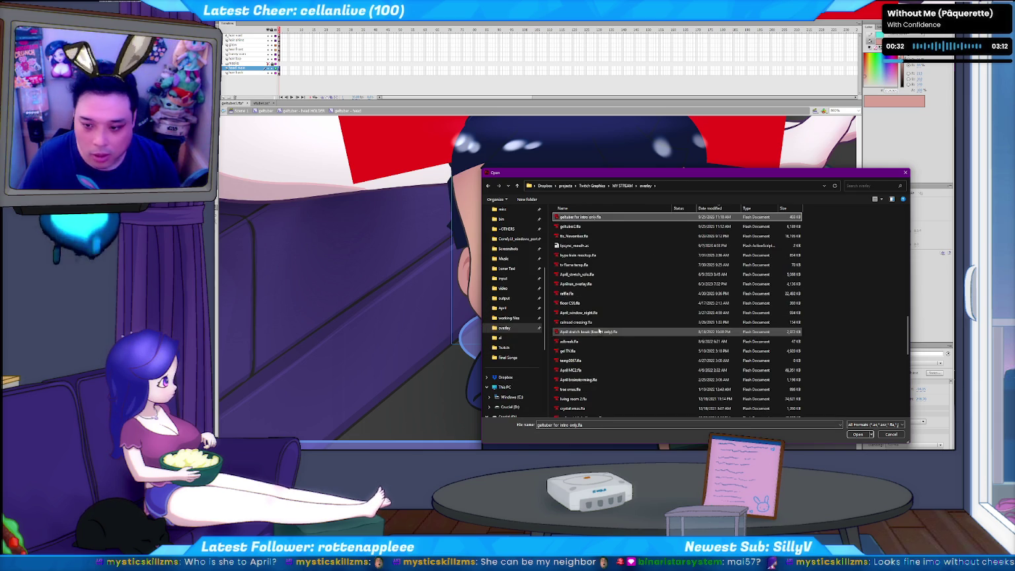
pyautogui.doubleClick(572, 226)
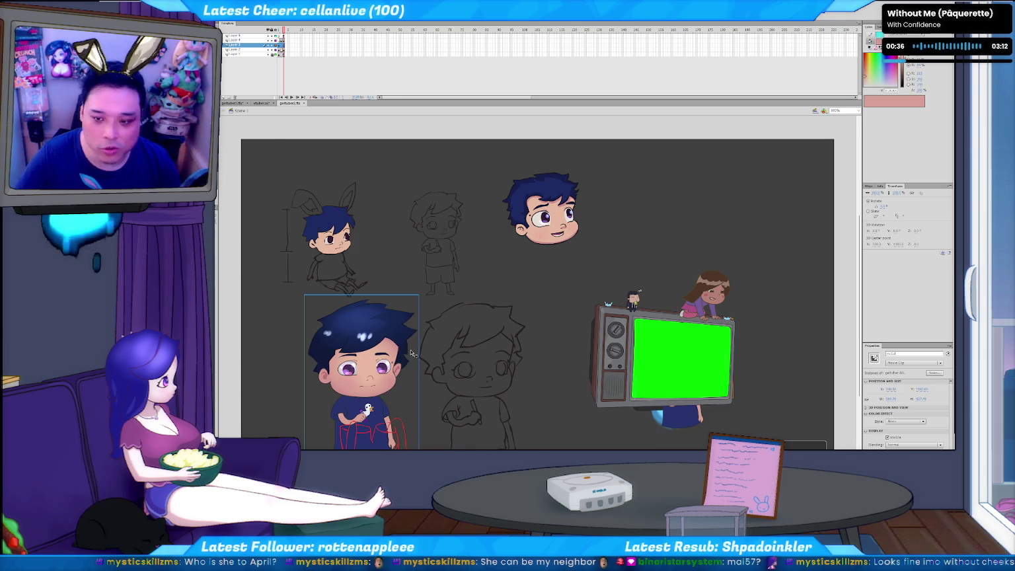
# - Zoom in, drill into the character's head symbol, and select the mole beside the right eye
pyautogui.hotkey('ctrl', '=')
pyautogui.hotkey('ctrl', '=')
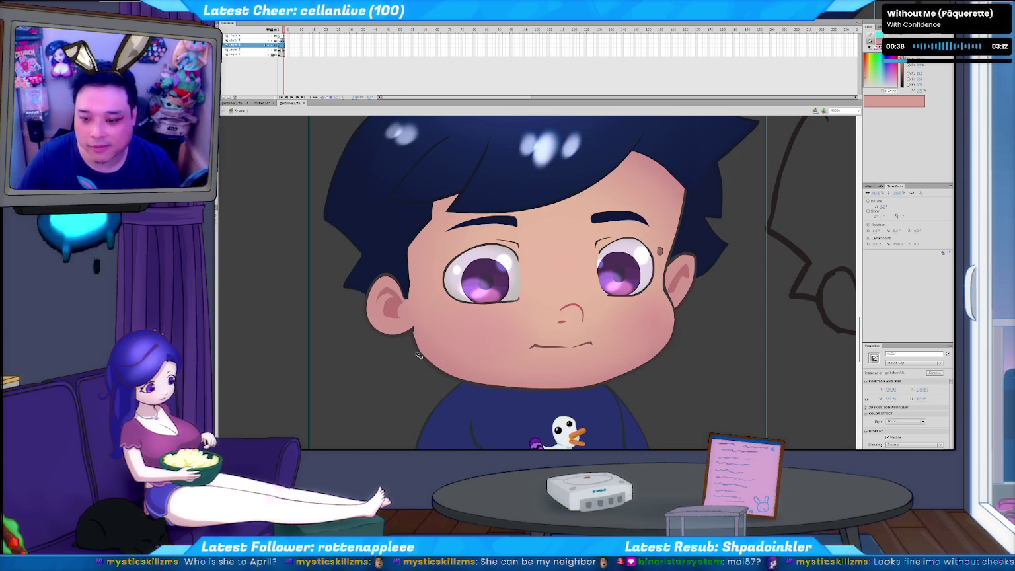
pyautogui.doubleClick(661, 253)
pyautogui.doubleClick(662, 253)
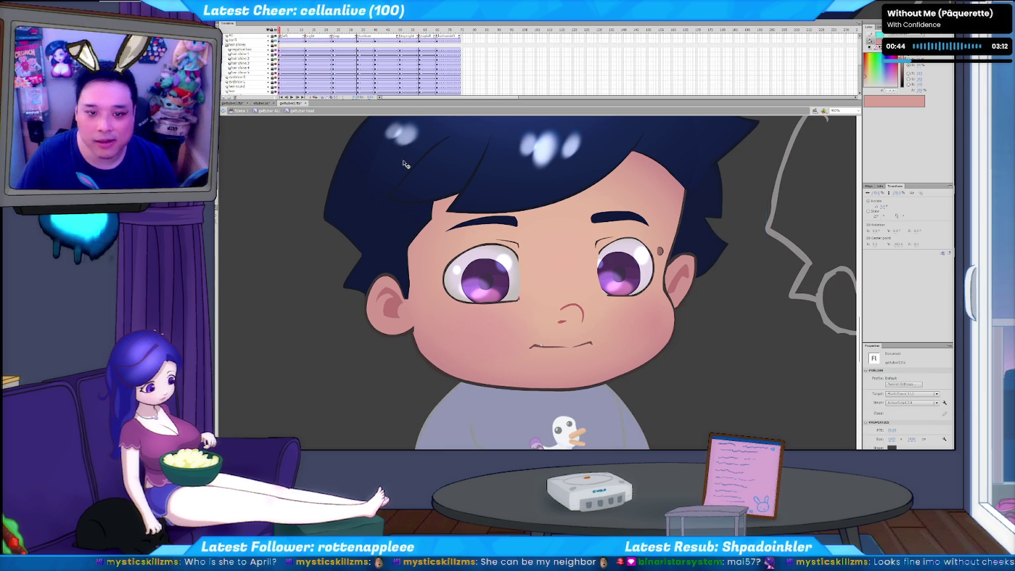
pyautogui.click(661, 252)
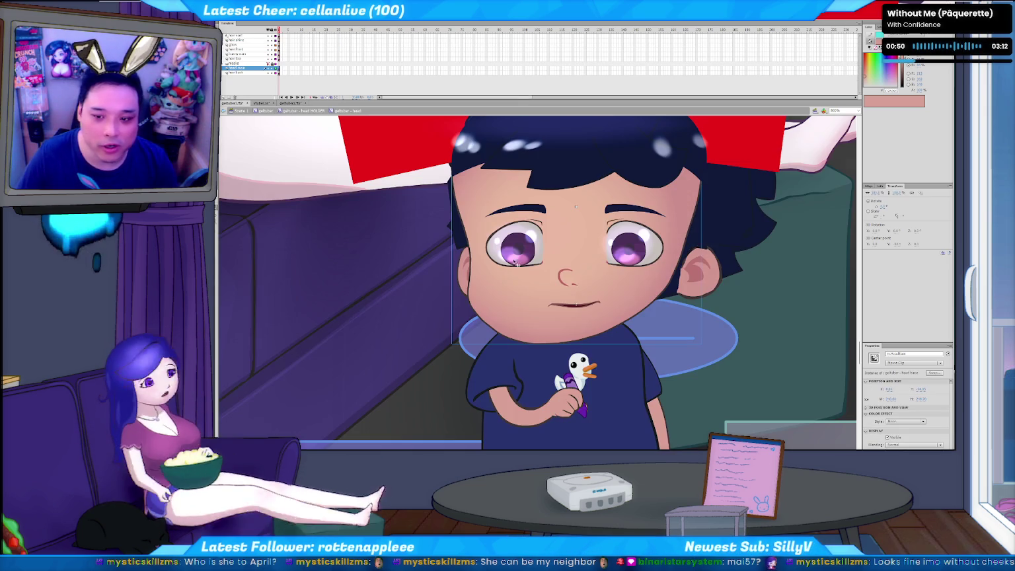
pyautogui.doubleClick(727, 274)
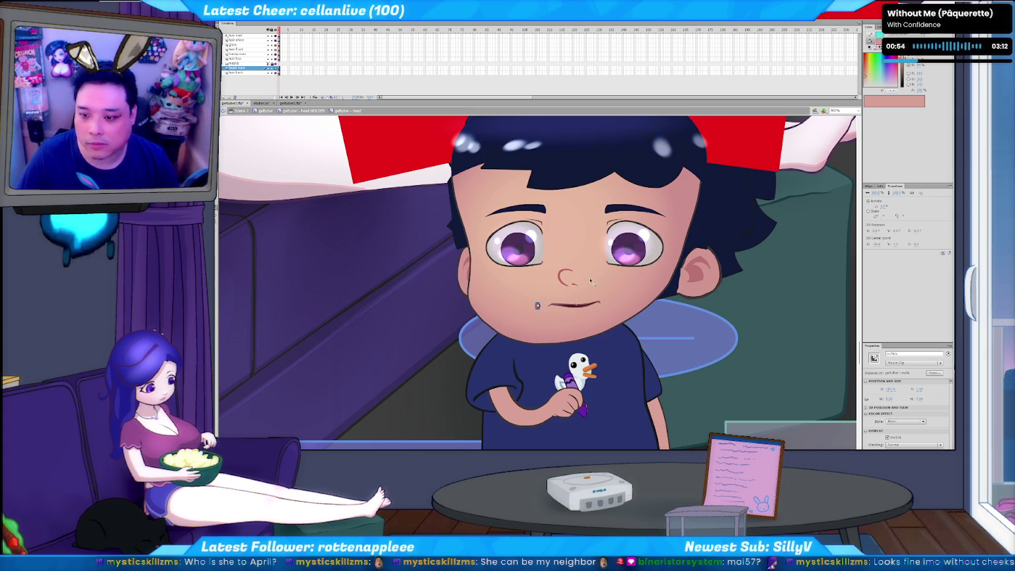
pyautogui.moveTo(672, 239); pyautogui.dragTo(672, 240)
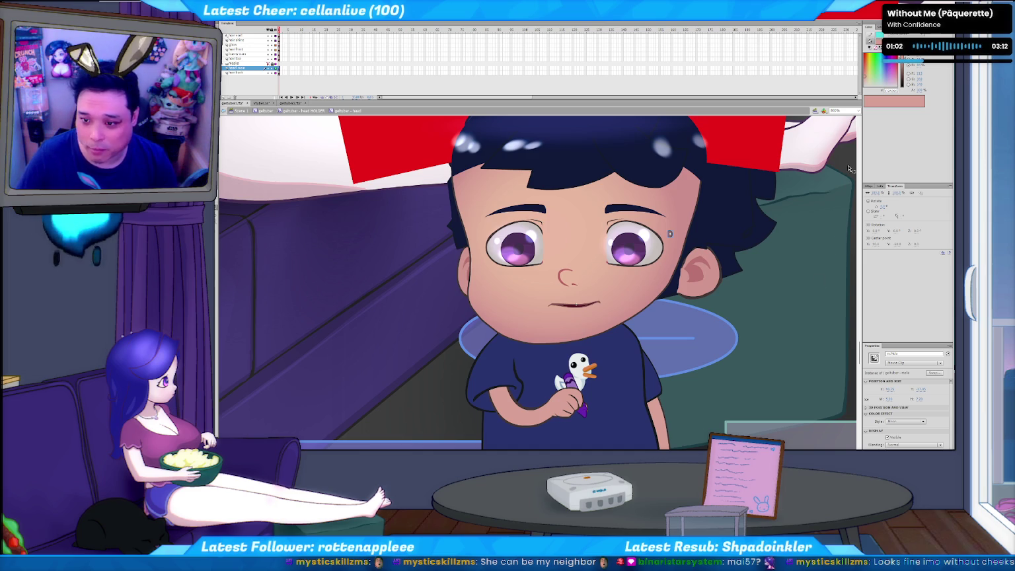
pyautogui.click(677, 240)
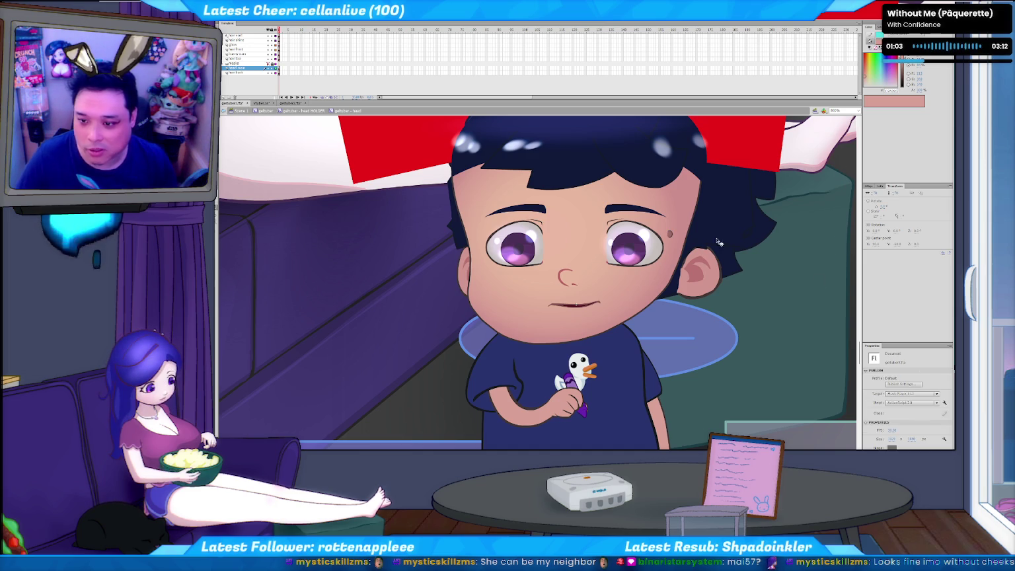
pyautogui.click(669, 235)
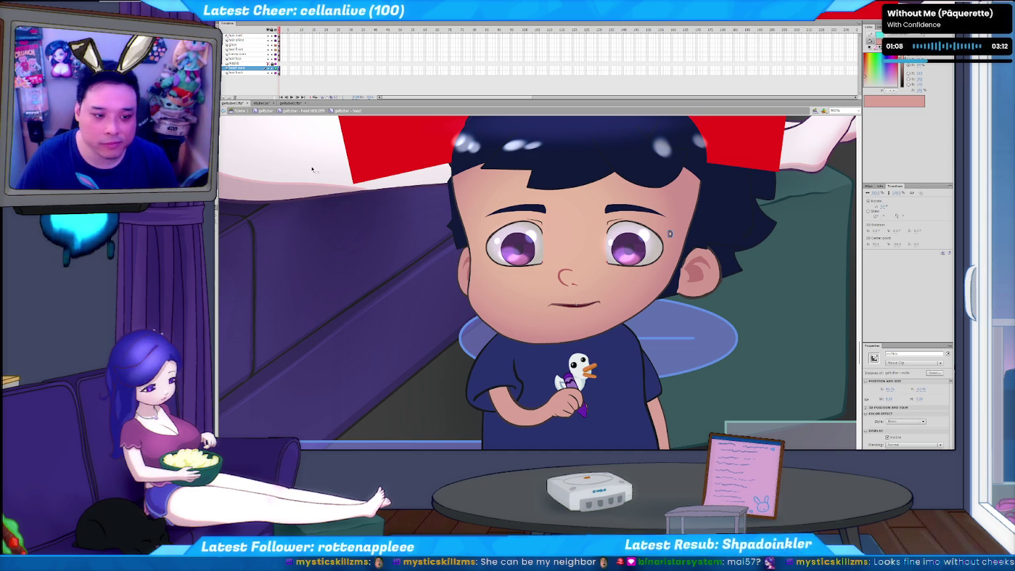
pyautogui.click(294, 103)
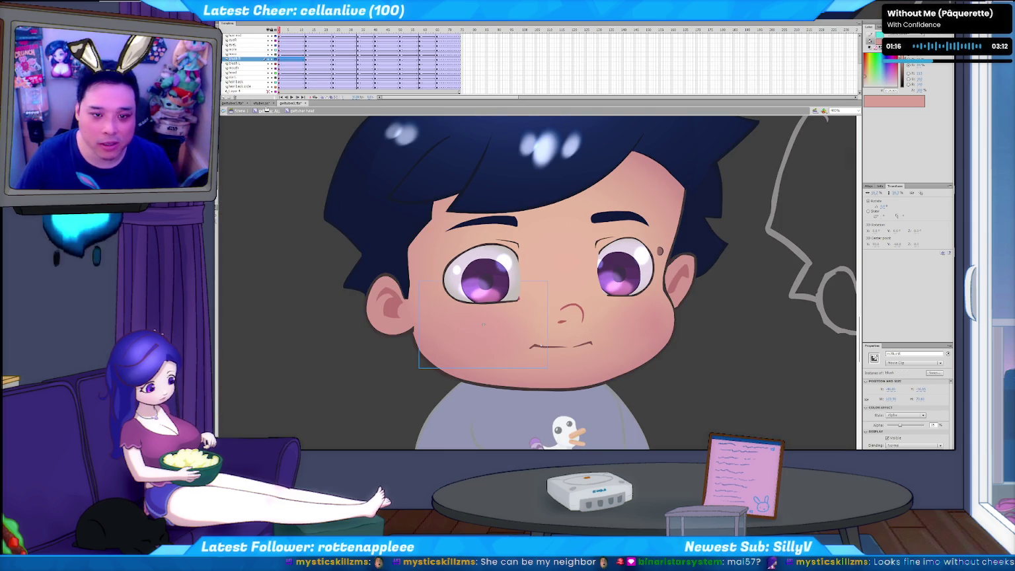
pyautogui.click(261, 104)
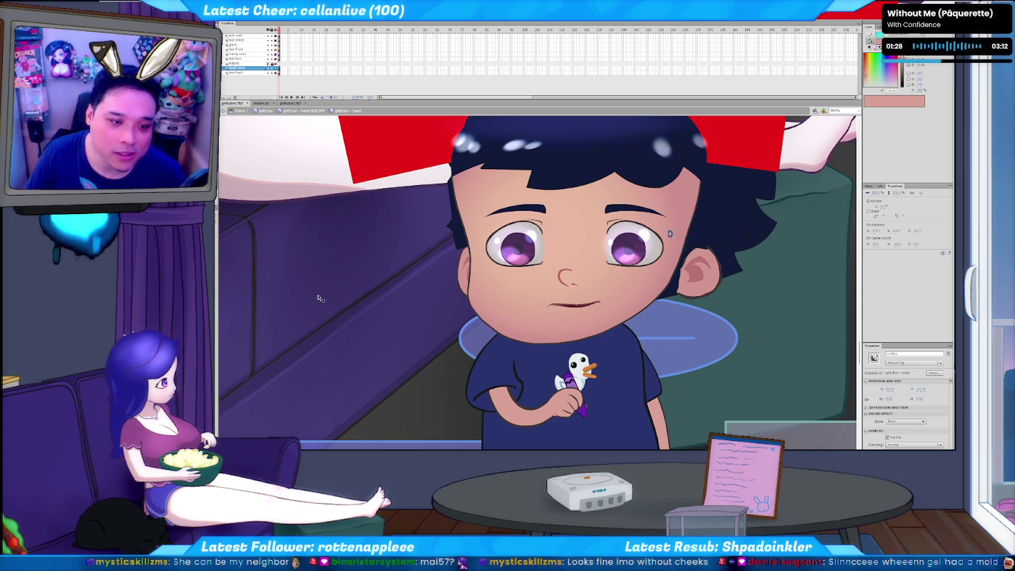
pyautogui.click(282, 81)
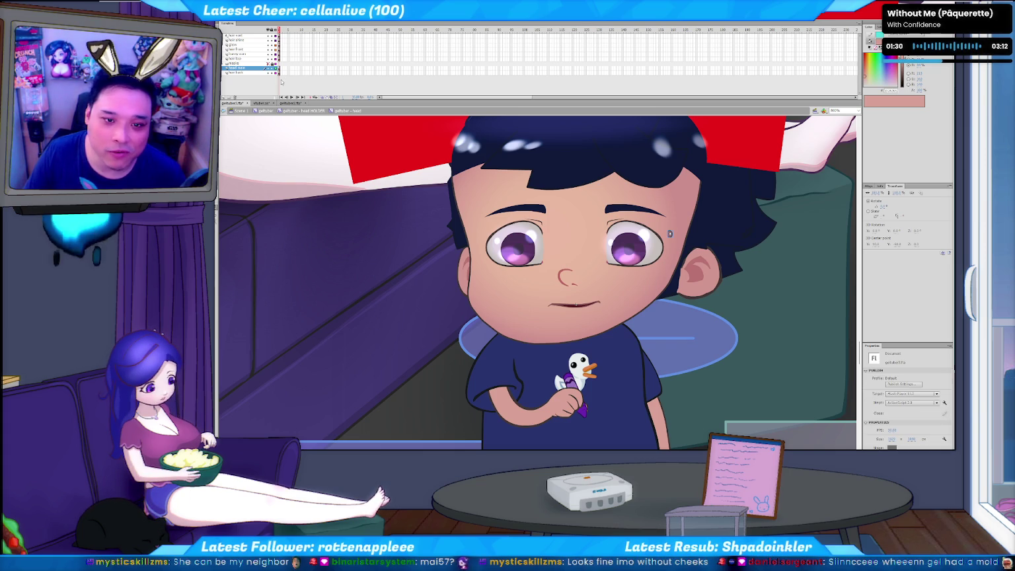
pyautogui.click(251, 69)
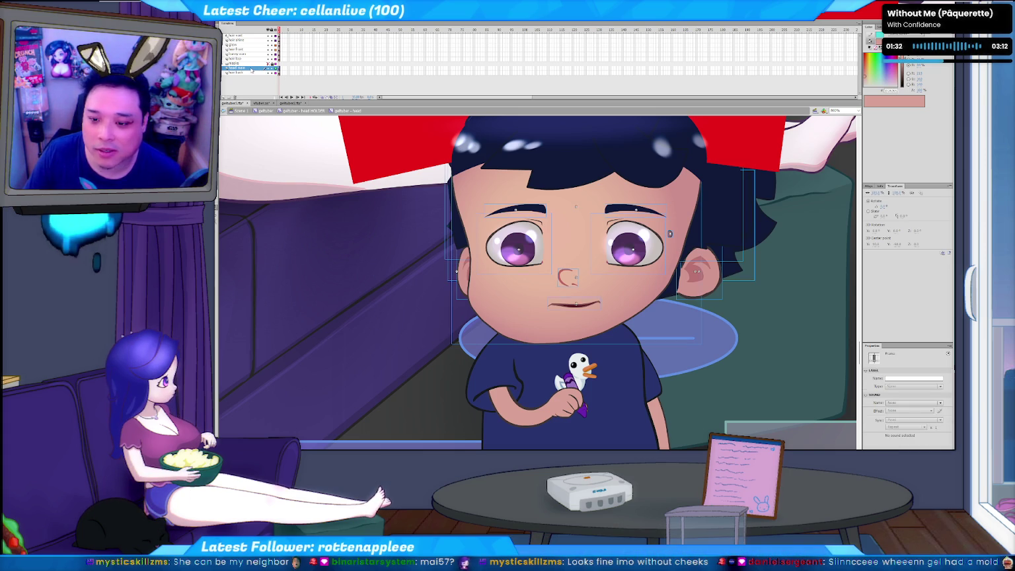
pyautogui.click(506, 297)
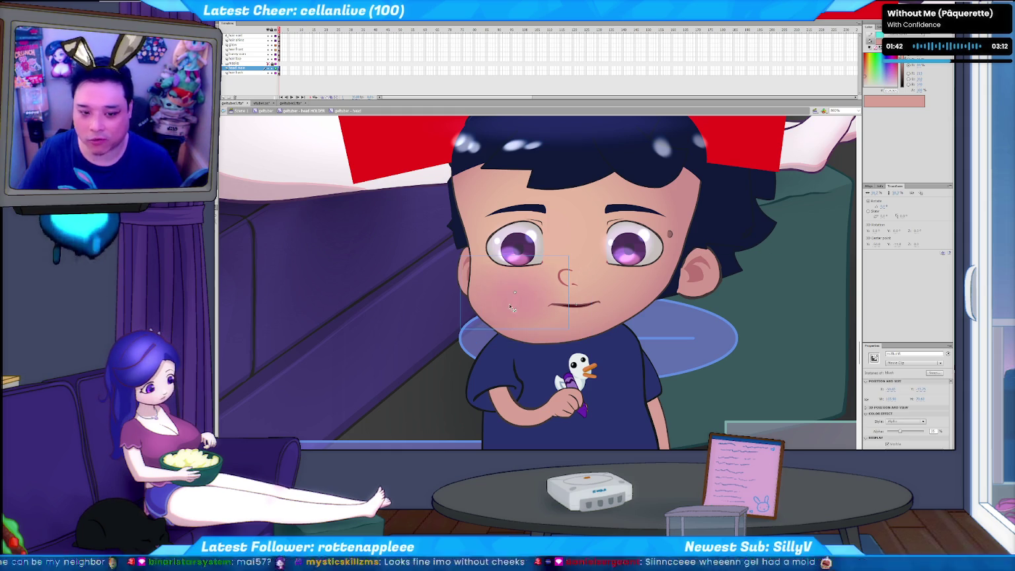
pyautogui.hotkey('ctrl', 'z')
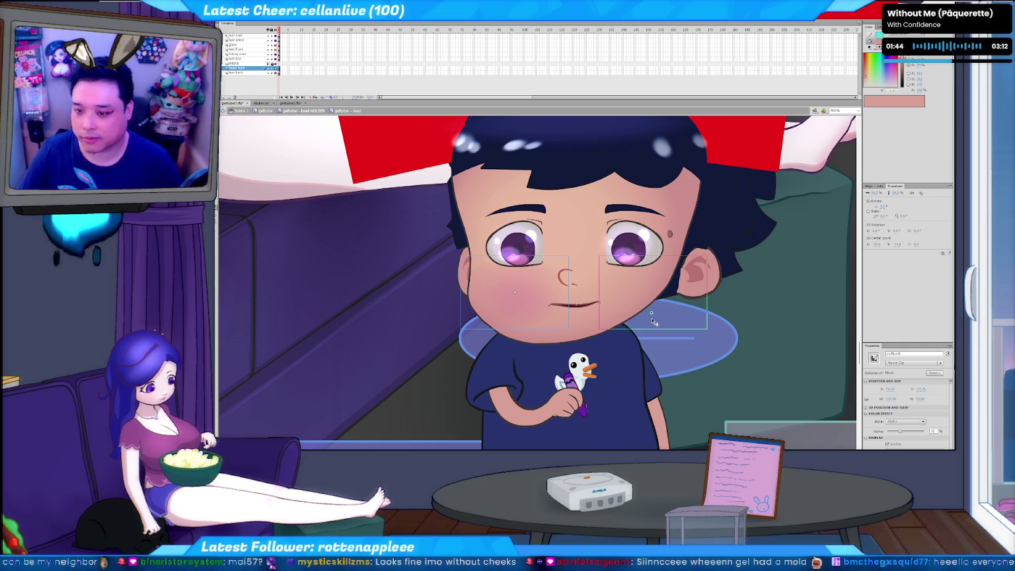
pyautogui.hotkey('ctrl', 'y')
pyautogui.click(515, 294)
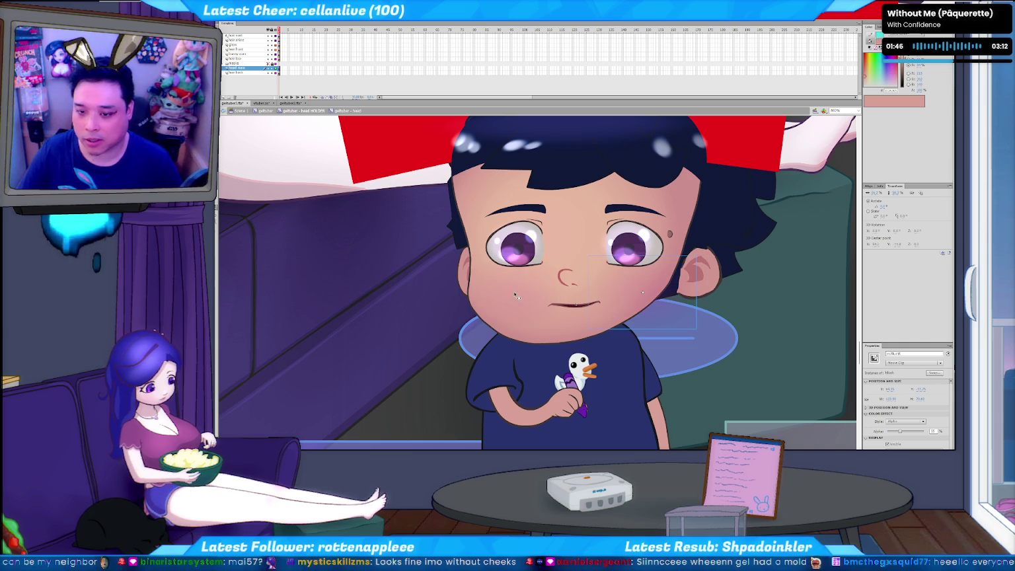
pyautogui.click(909, 355)
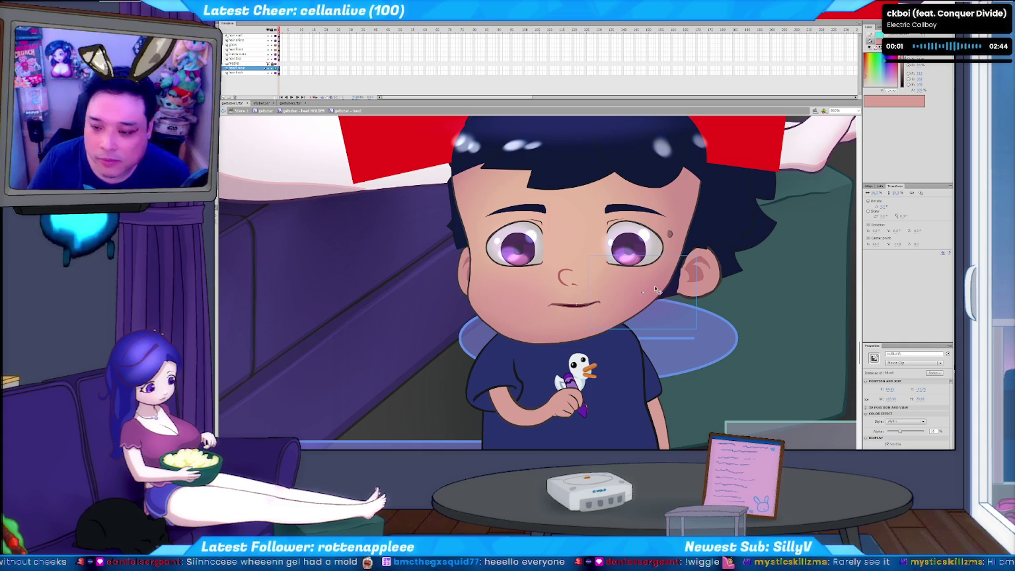
pyautogui.click(654, 292)
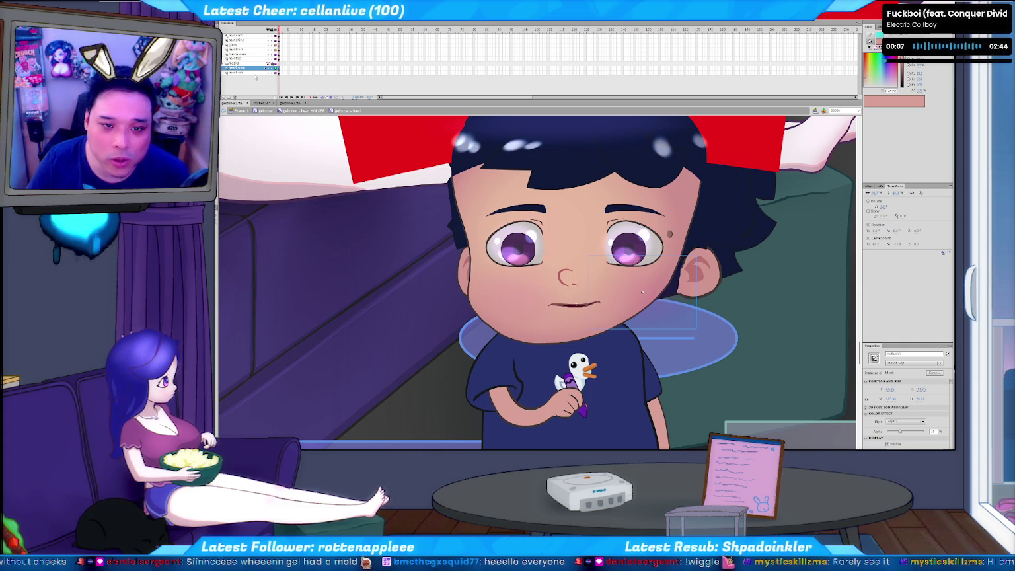
# - Toggle the masks layer folder, save geltuber1.fla, and switch to the vtuber.as code
pyautogui.click(226, 64)
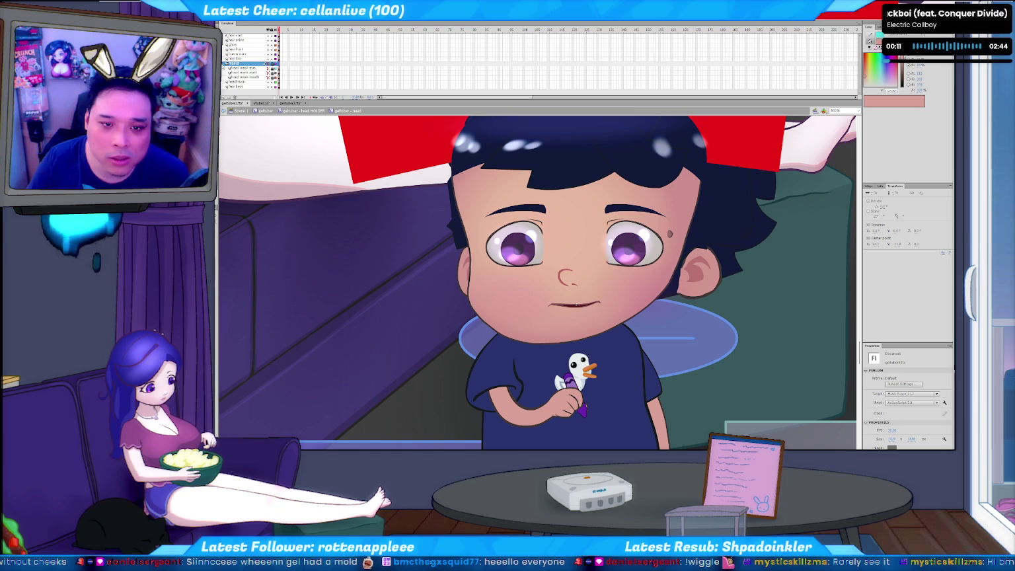
pyautogui.click(226, 64)
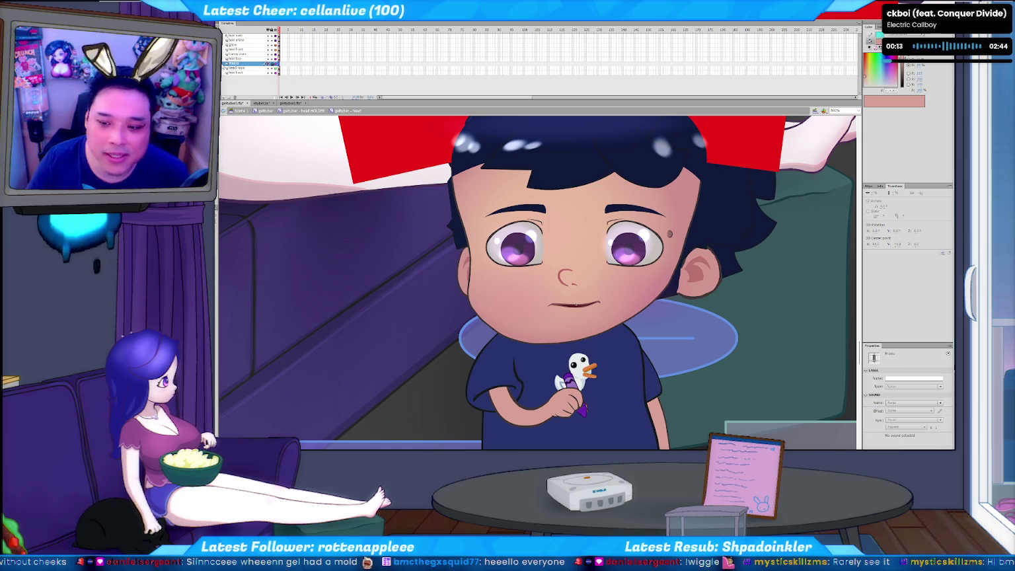
pyautogui.click(226, 63)
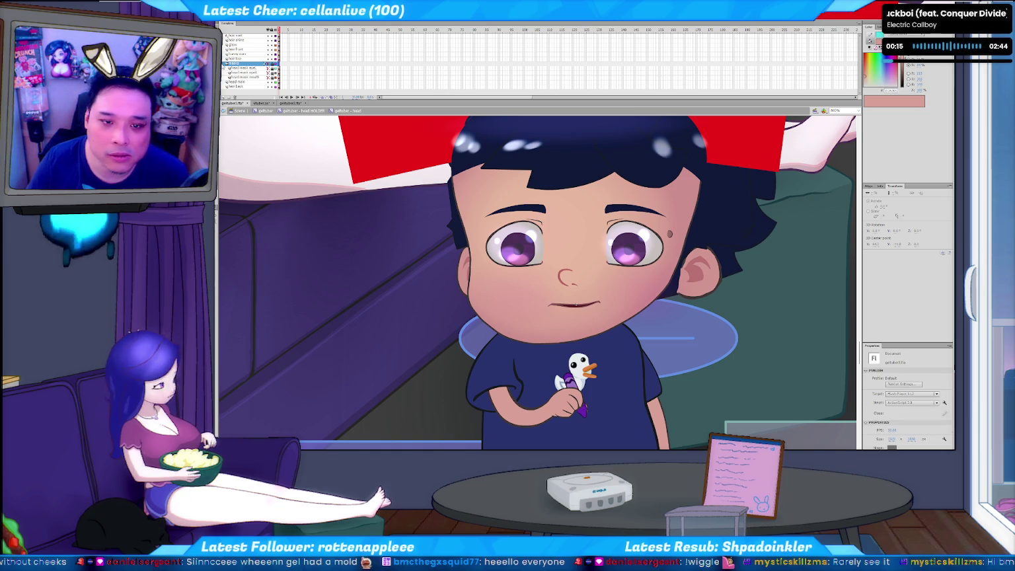
pyautogui.click(226, 63)
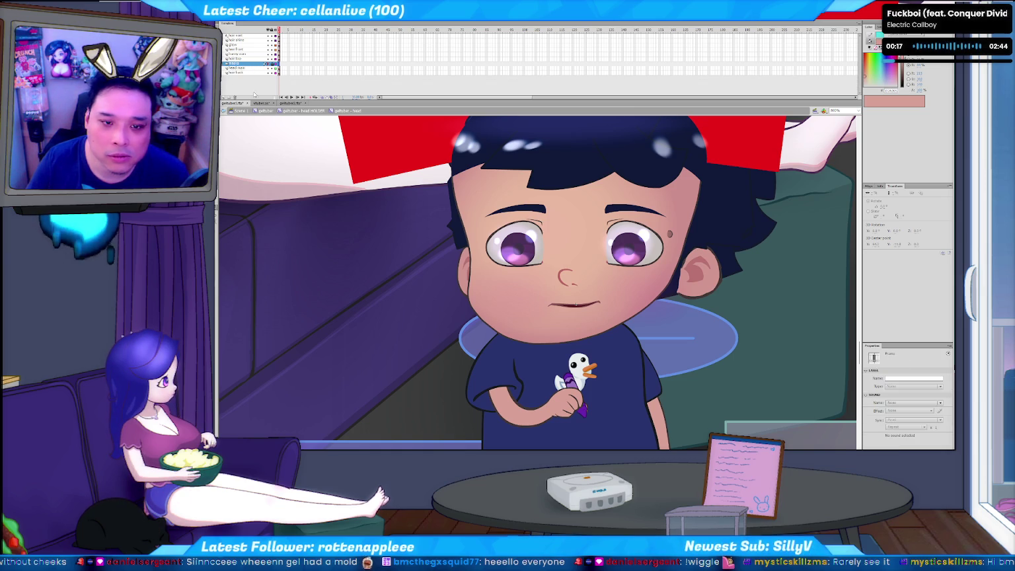
pyautogui.hotkey('ctrl', 's')
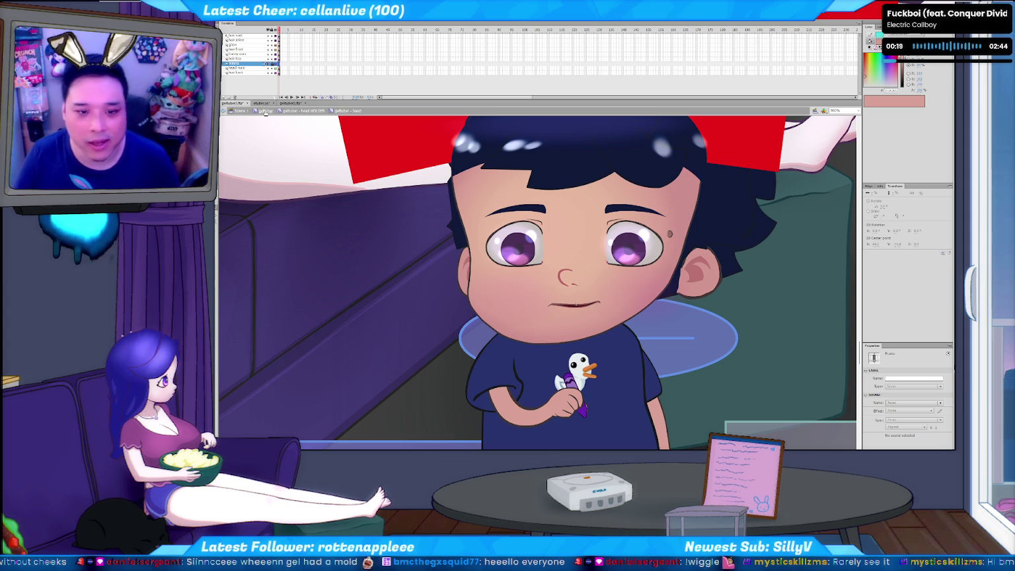
pyautogui.click(261, 104)
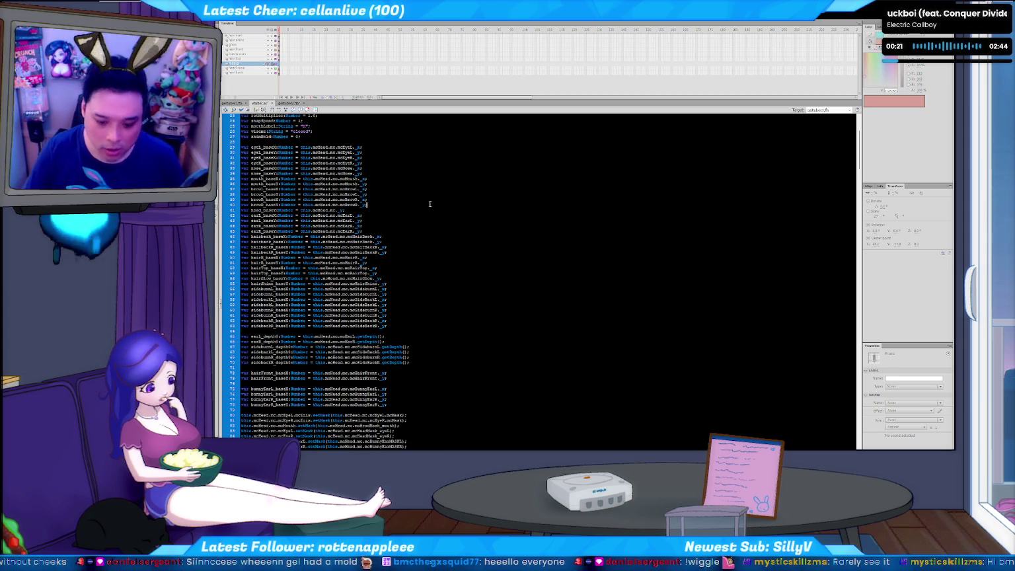
# - Find the setMask lines 83–84 and paste a duplicate copy of them below
pyautogui.hotkey('ctrl', 'f')
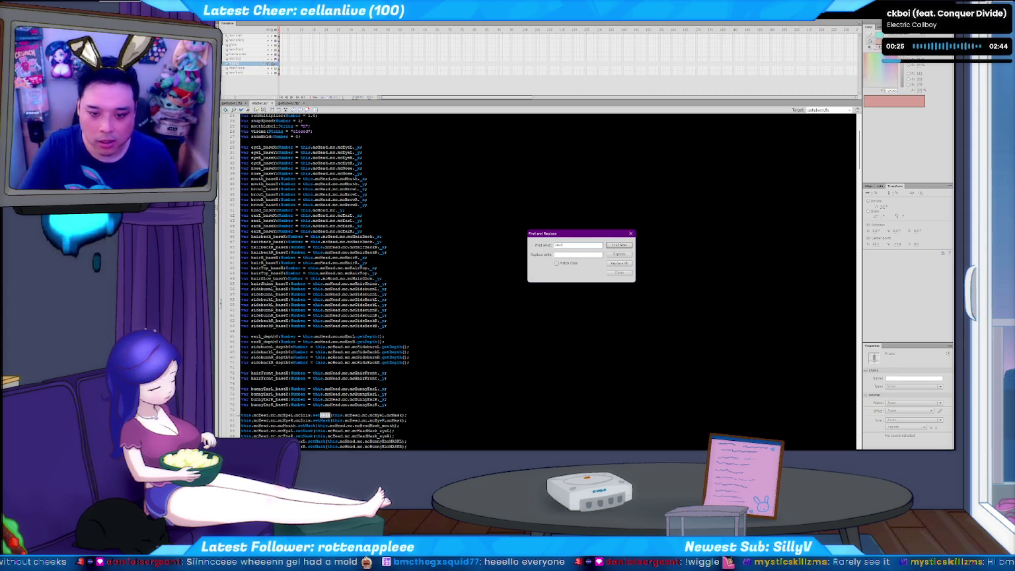
pyautogui.press('Return')
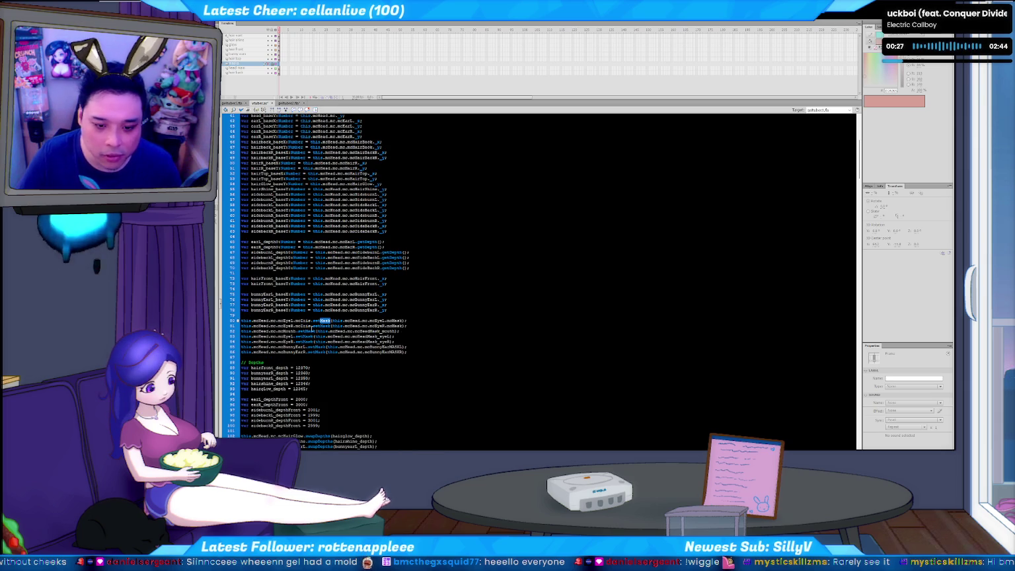
pyautogui.click(416, 324)
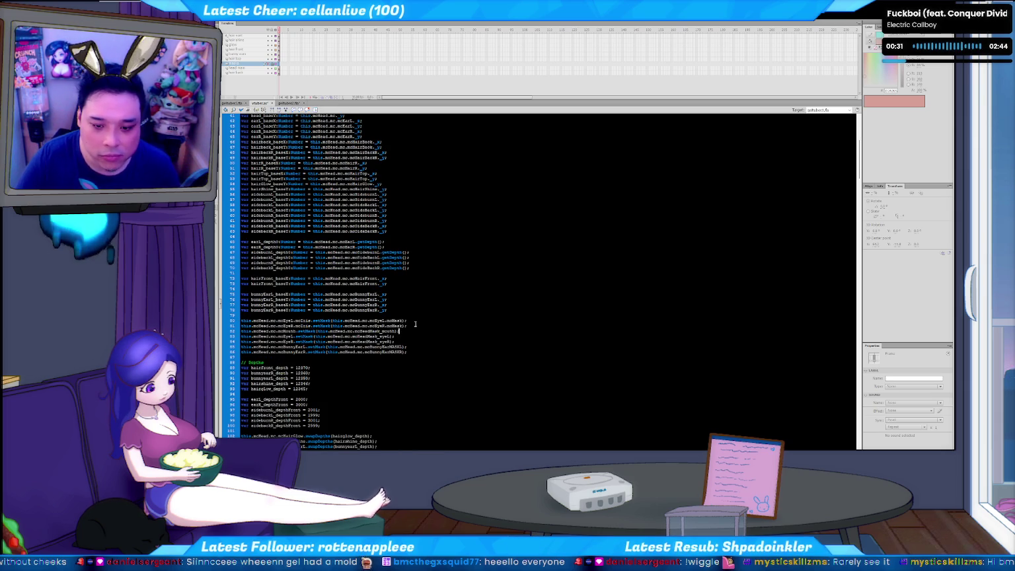
pyautogui.press('Right')
pyautogui.hotkey('shift', 'Down')
pyautogui.hotkey('shift', 'Down')
pyautogui.press('Left')
pyautogui.press('Return')
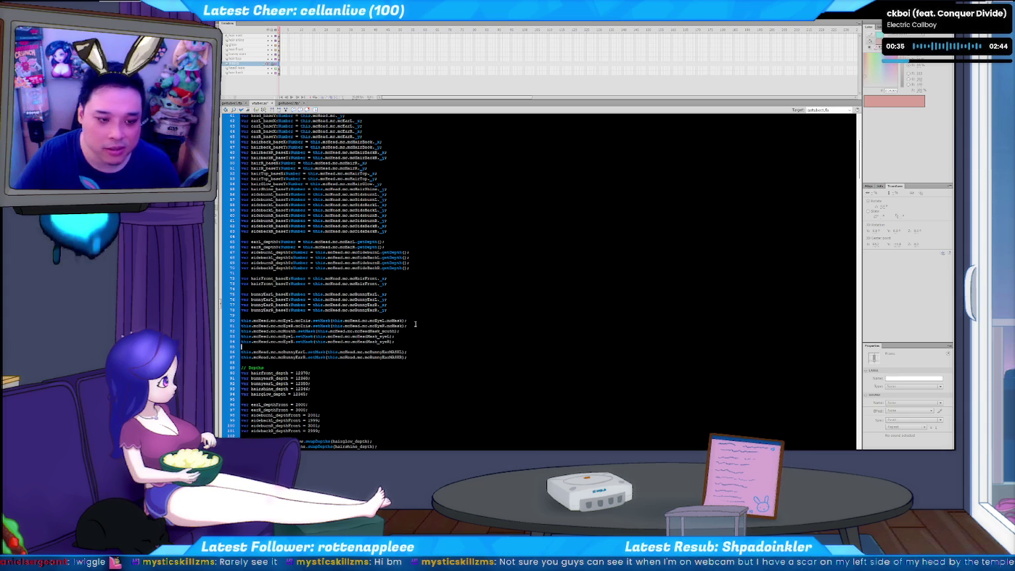
pyautogui.hotkey('ctrl', 'v')
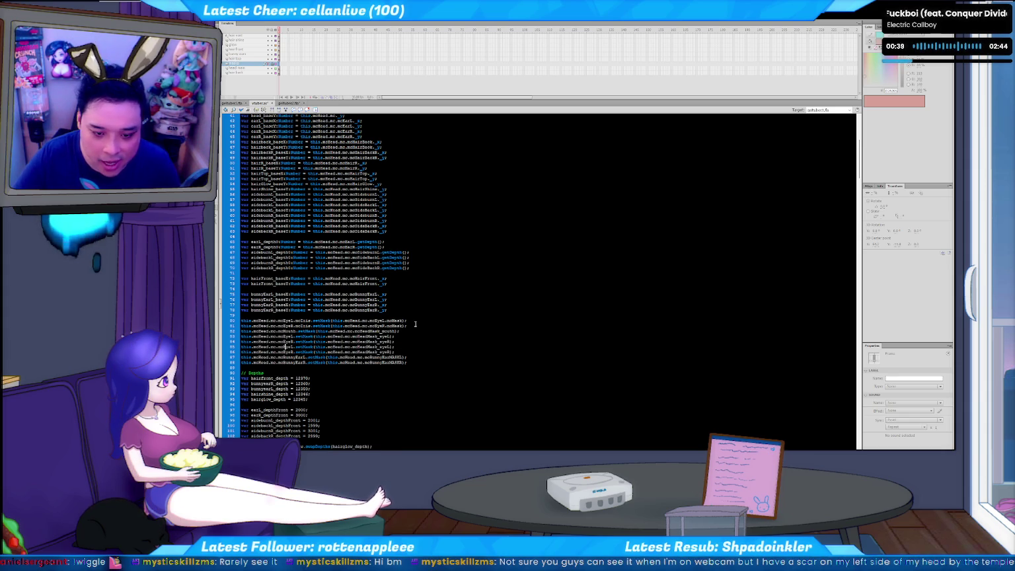
# - Try renaming line 85's part to 'Blushbh', undo it, and return to the character stage
pyautogui.hotkey('shift', 'Right')
pyautogui.hotkey('shift', 'Right')
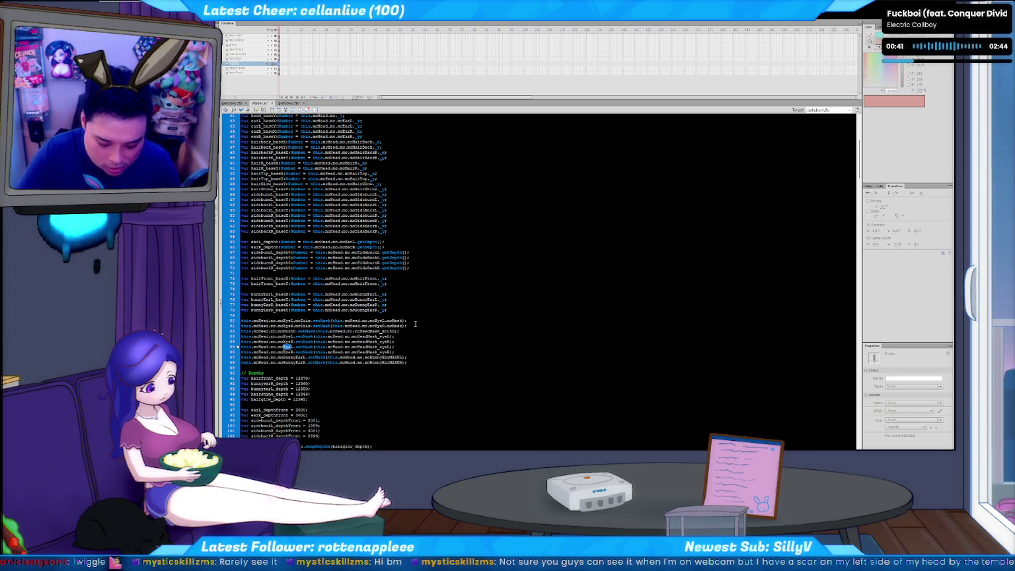
pyautogui.write('Blush')
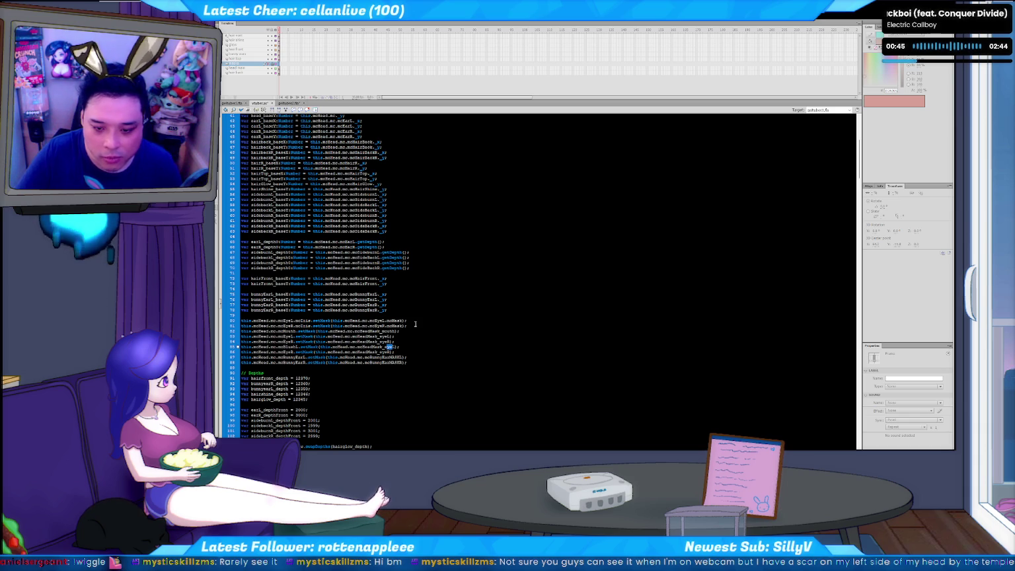
pyautogui.write('b')
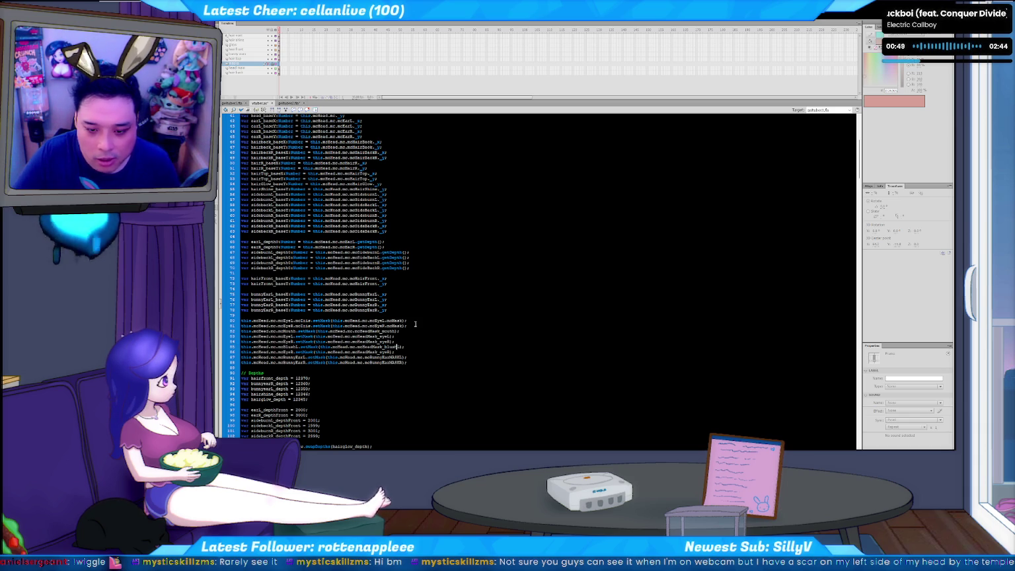
pyautogui.write('h')
pyautogui.hotkey('ctrl', 'z')
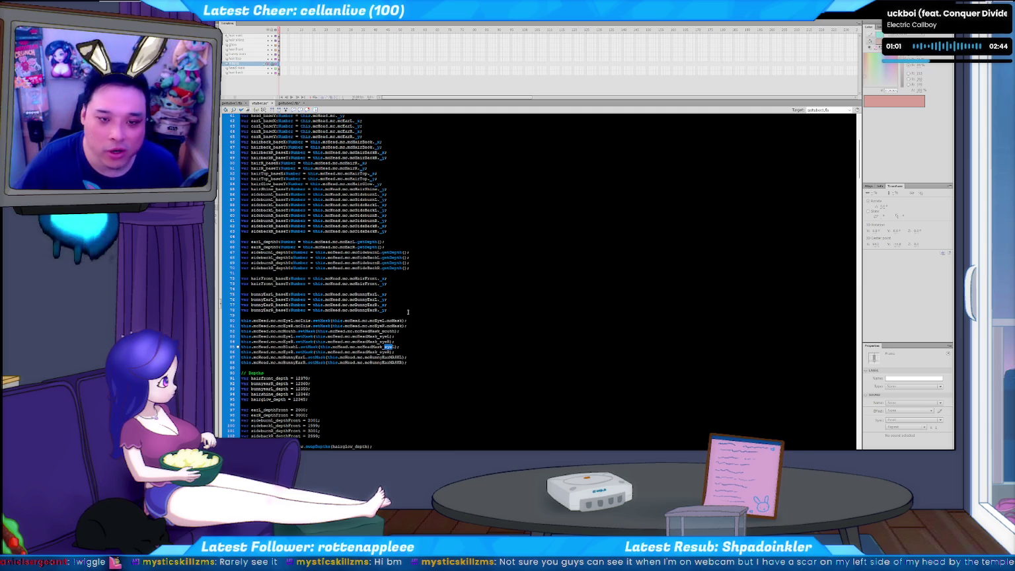
pyautogui.click(232, 103)
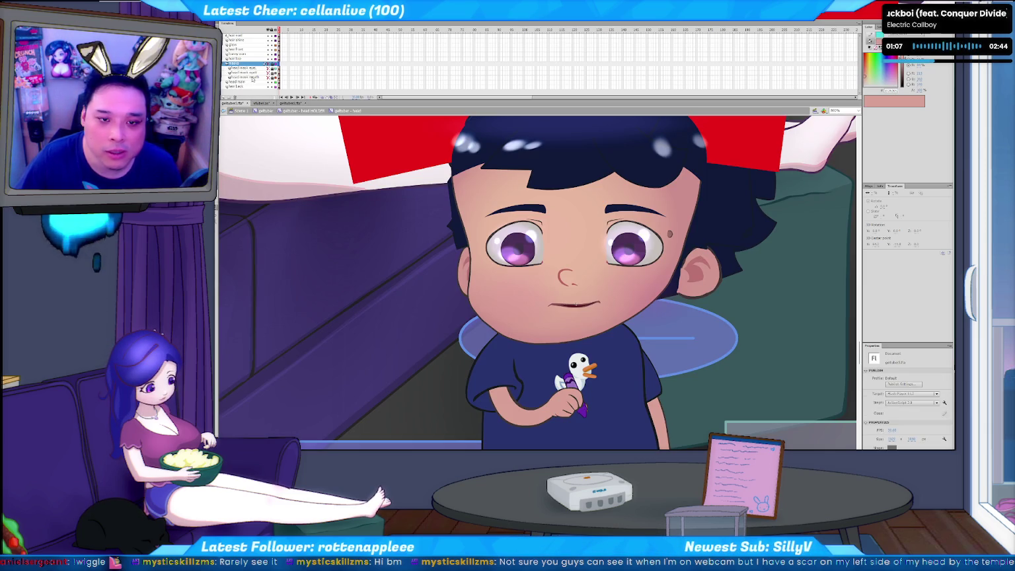
# - Delete the eyes, nose, mouth and mole from the head, leaving a blank face
pyautogui.click(253, 78)
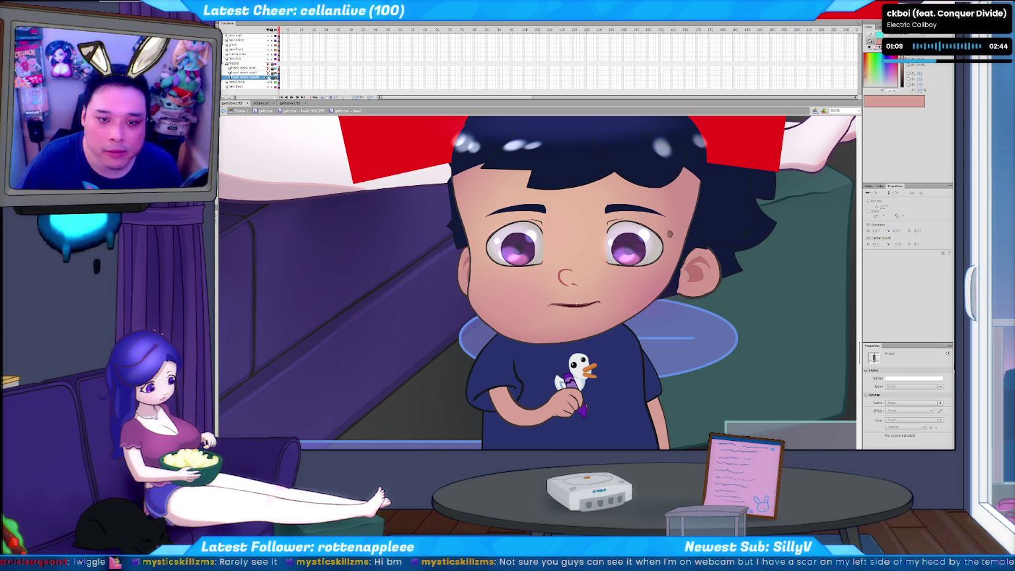
pyautogui.press('Delete')
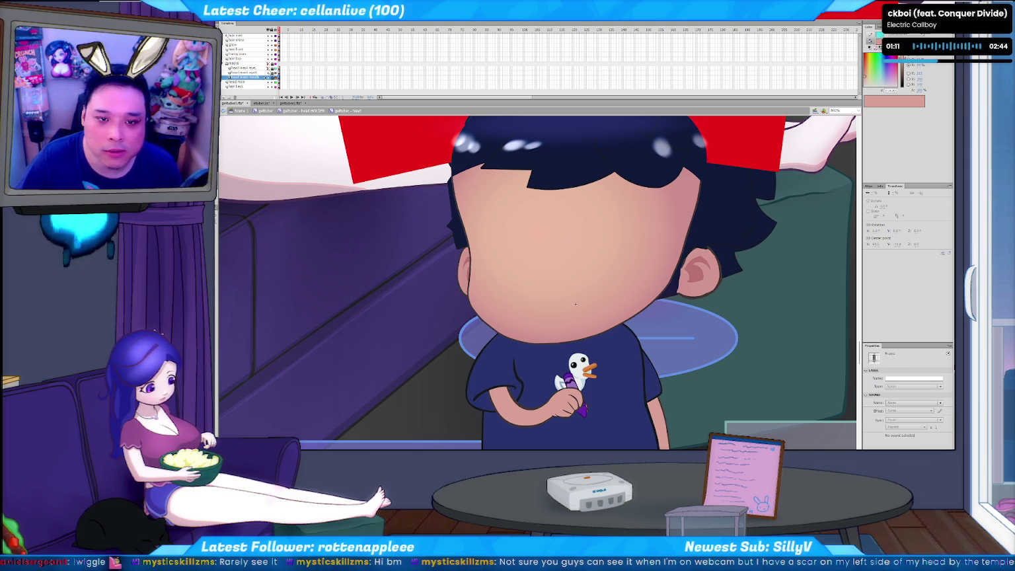
pyautogui.hotkey('ctrl', 'z')
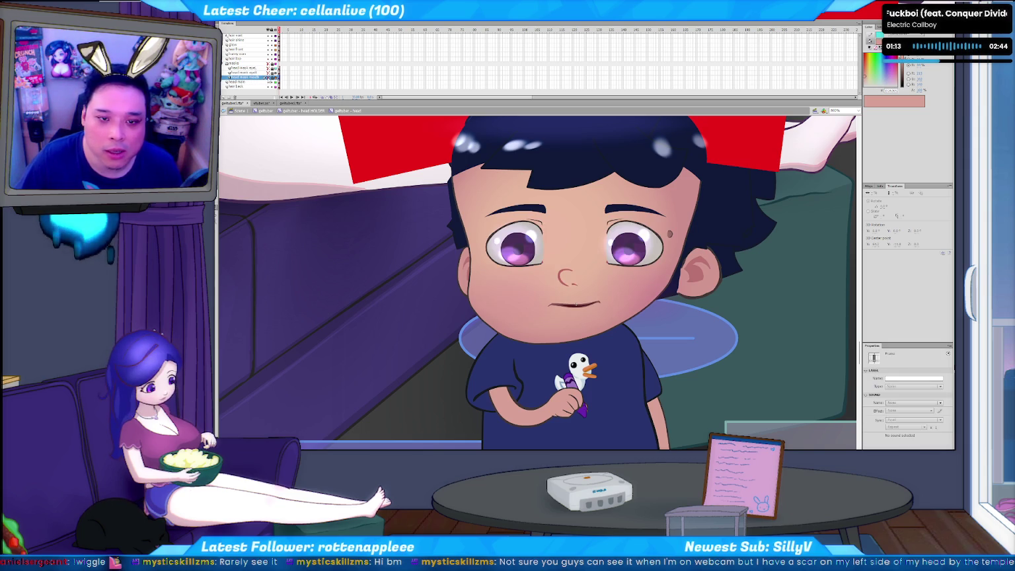
pyautogui.press('Delete')
# - Insert a new layer and move the head mask mouth layer below head mask eye
pyautogui.click(243, 68)
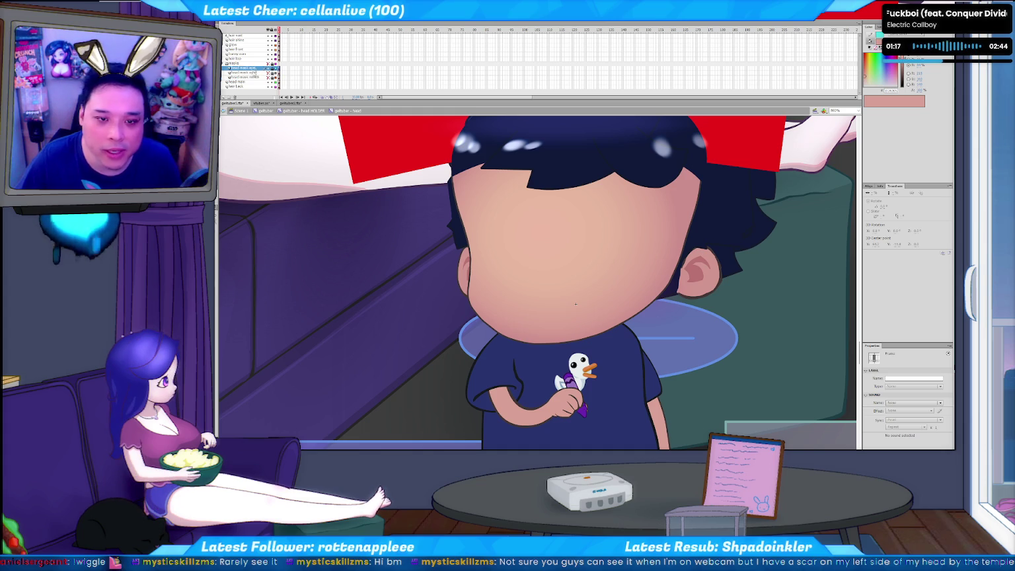
pyautogui.click(228, 98)
pyautogui.click(252, 73)
pyautogui.click(252, 77)
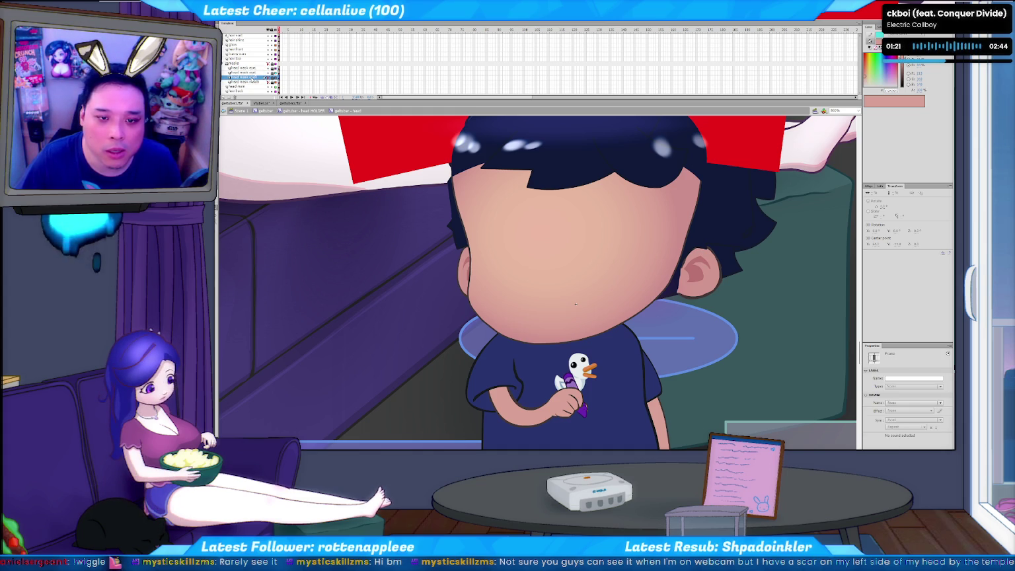
pyautogui.click(253, 73)
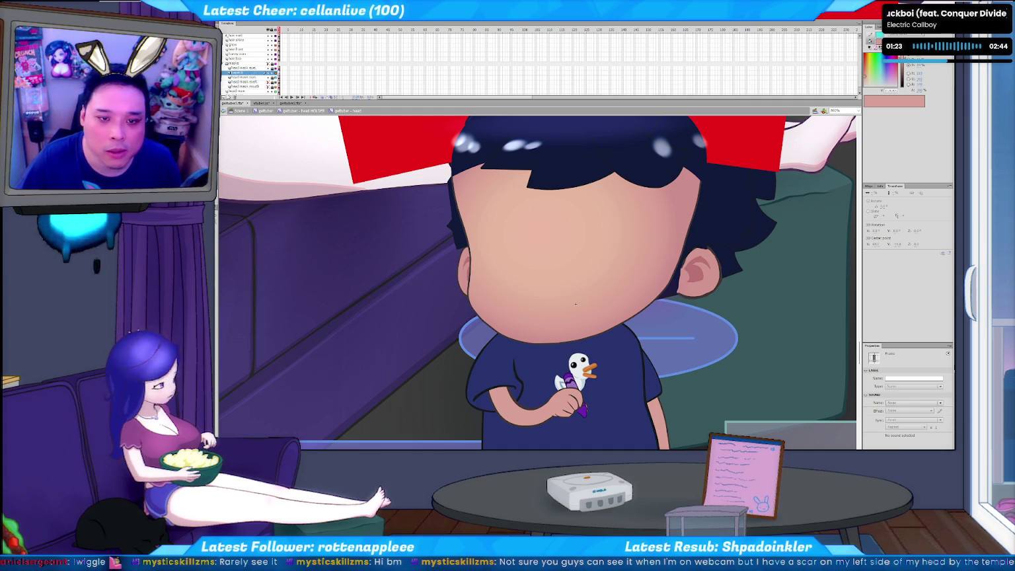
pyautogui.moveTo(253, 82); pyautogui.dragTo(252, 78)
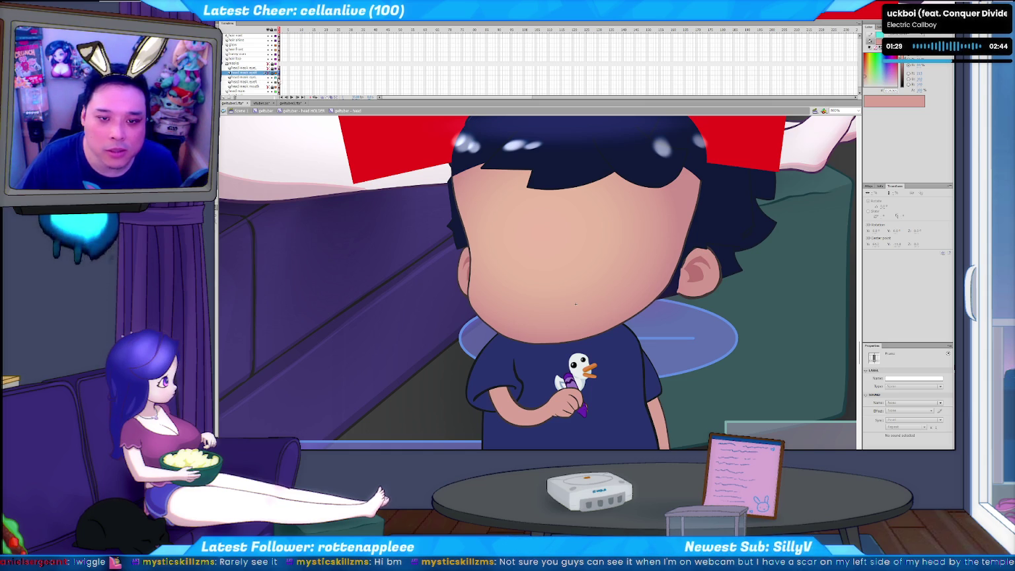
pyautogui.click(576, 303)
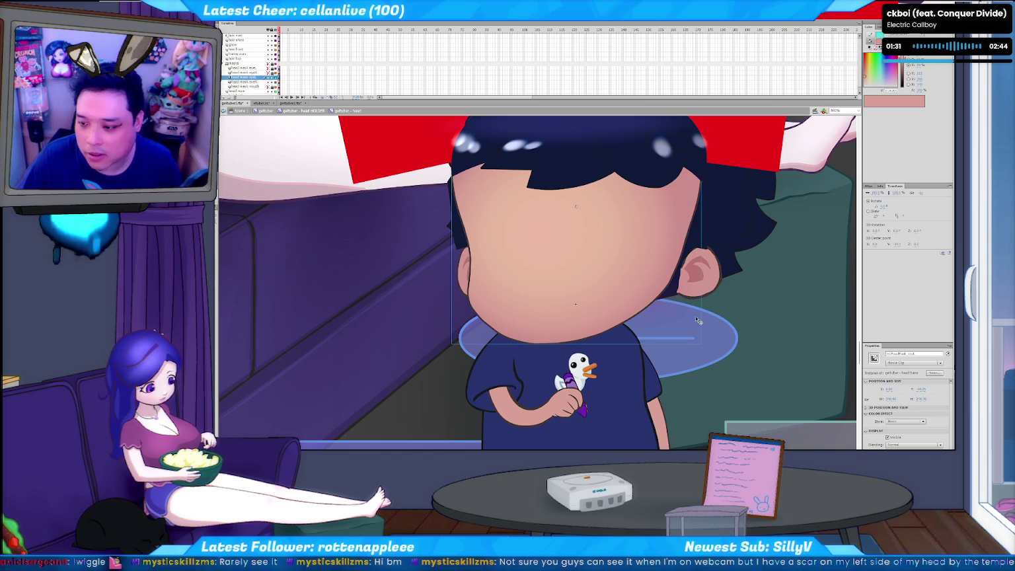
# - Change the end of the head clip's instance name to 'base' and return to the full face
pyautogui.click(919, 354)
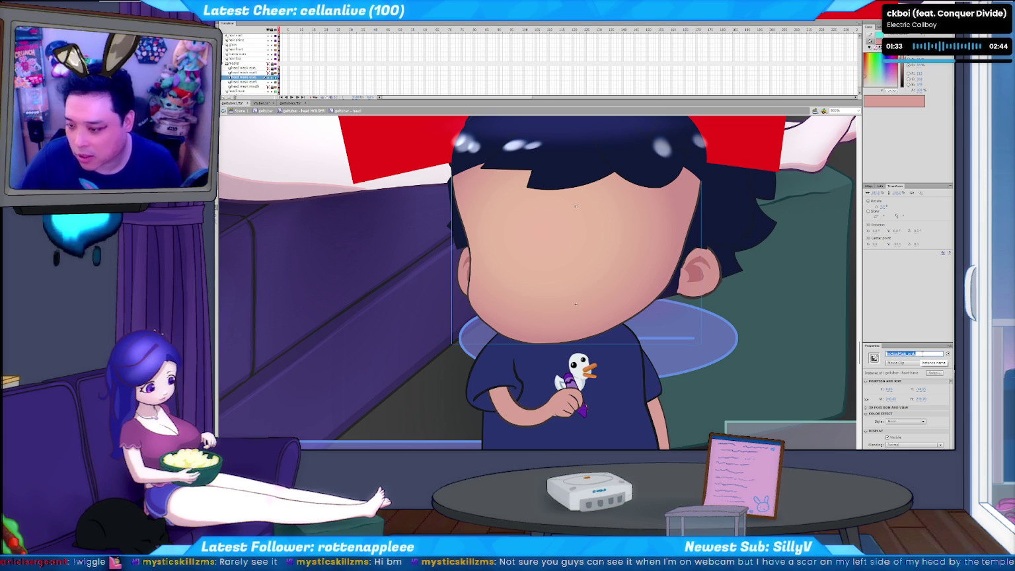
pyautogui.doubleClick(912, 353)
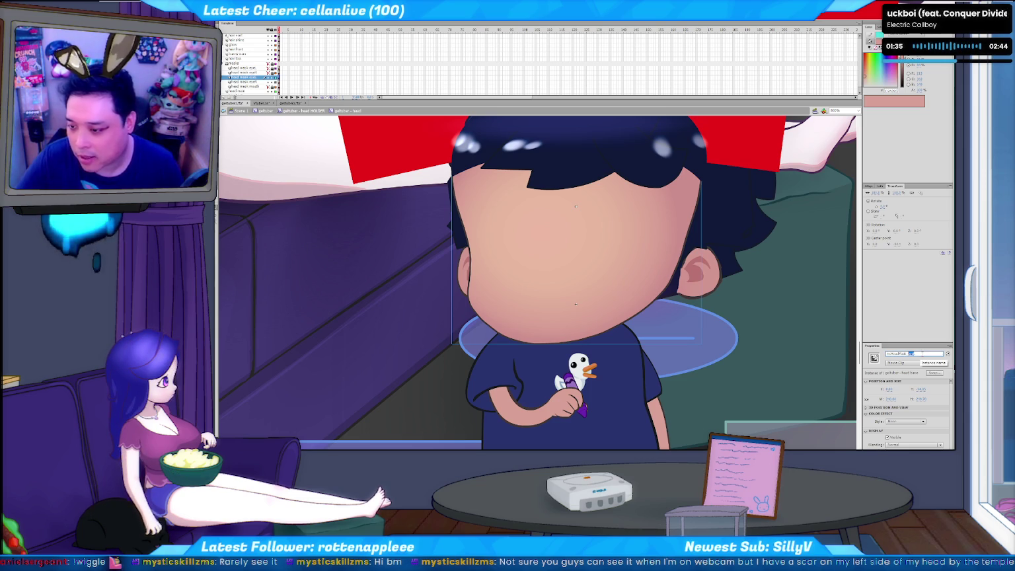
pyautogui.write('base')
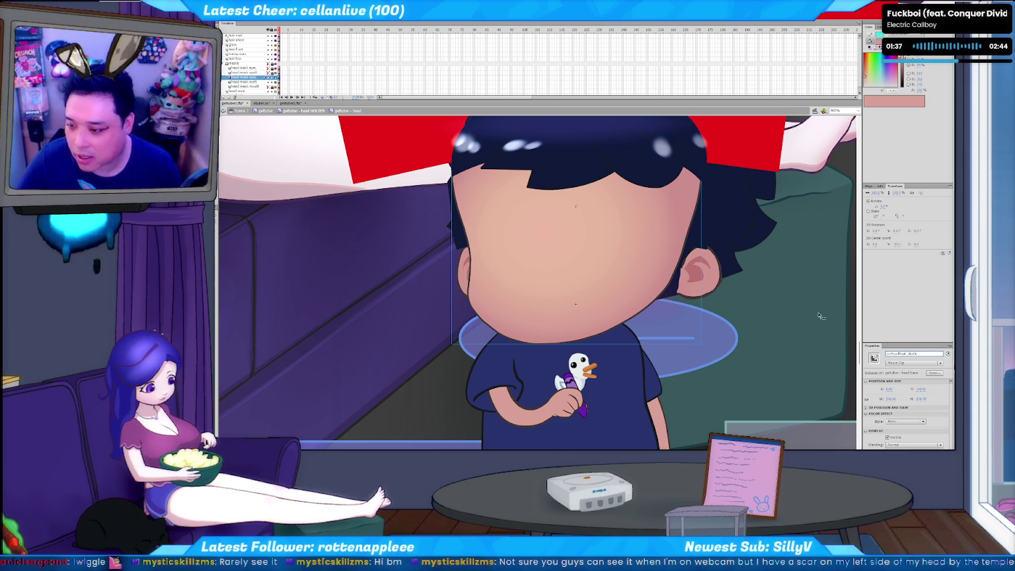
pyautogui.click(283, 82)
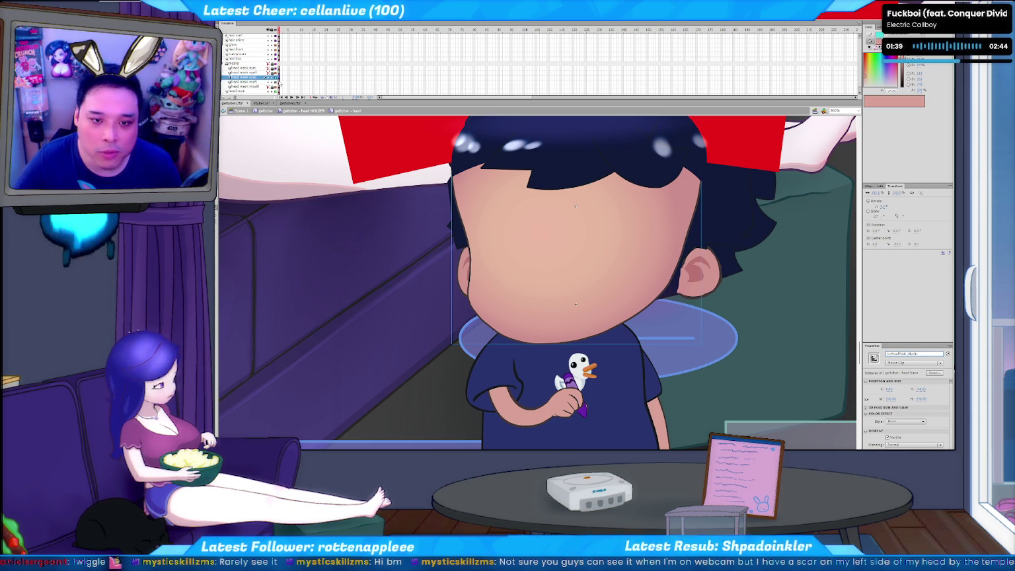
pyautogui.click(576, 231)
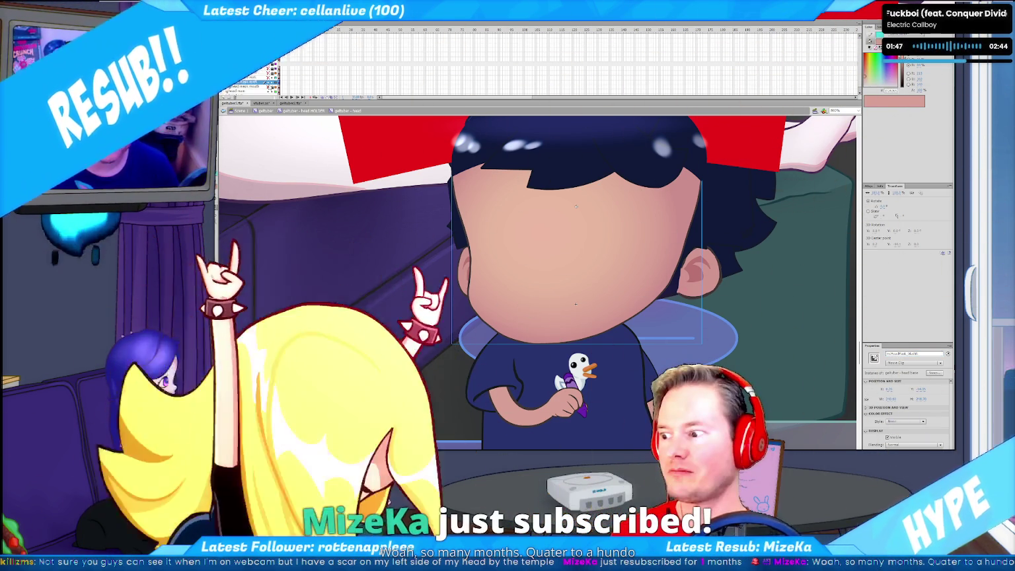
pyautogui.click(318, 84)
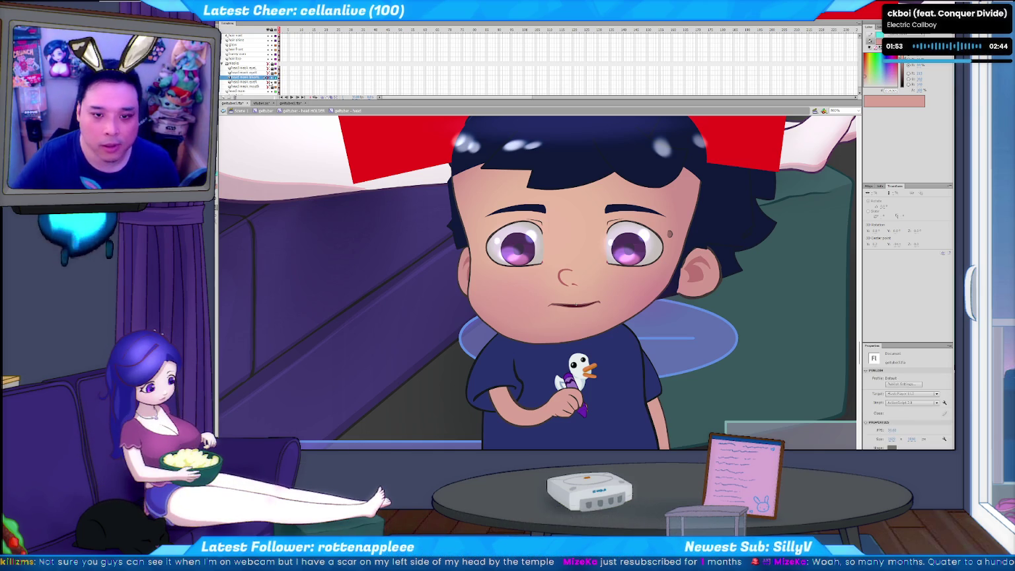
# - Name the layer 'head mask blush' and drag the timeline divider down for more room
pyautogui.click(243, 82)
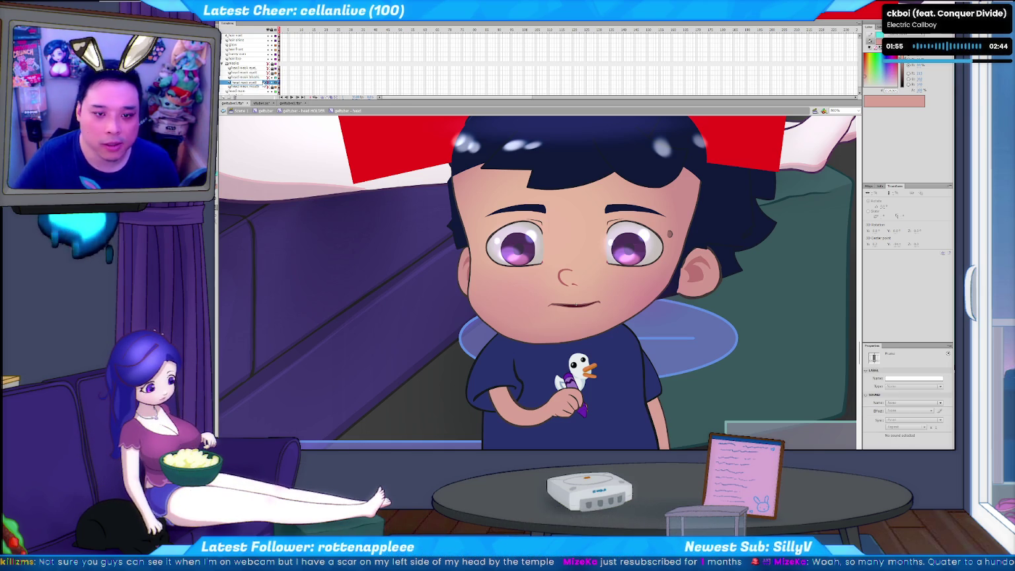
pyautogui.write('head mask blush')
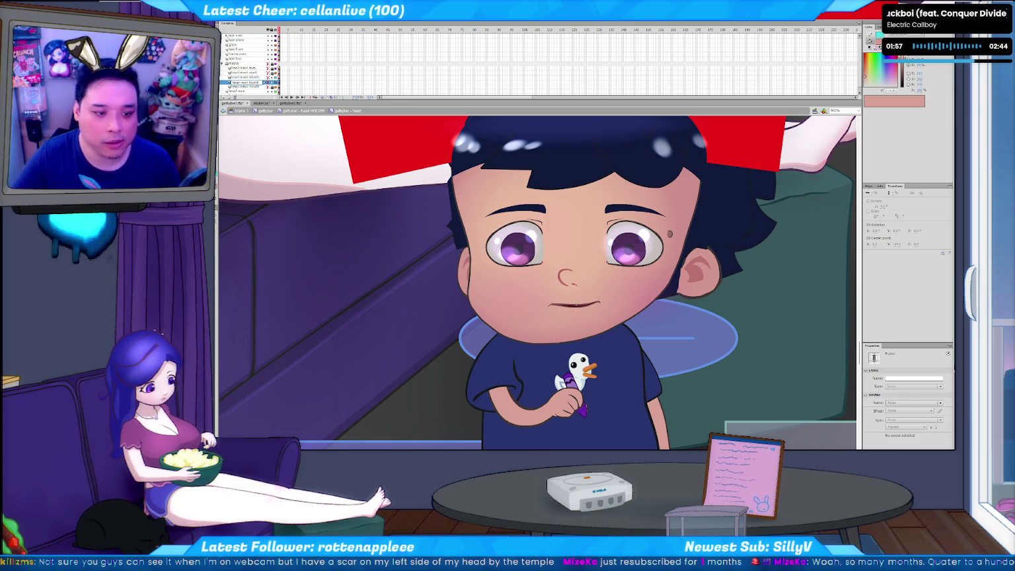
pyautogui.press('Return')
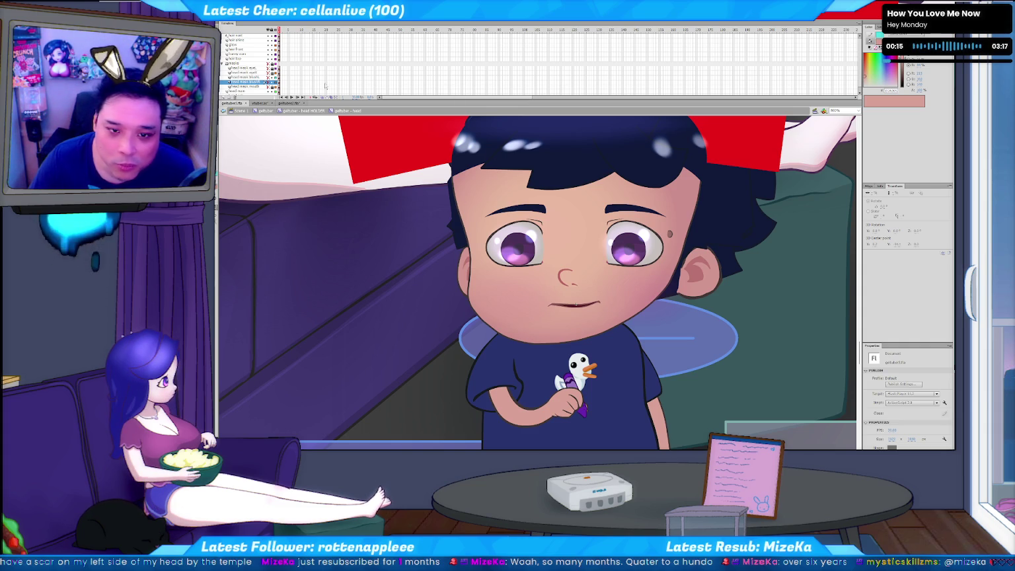
pyautogui.moveTo(390, 98); pyautogui.dragTo(389, 104)
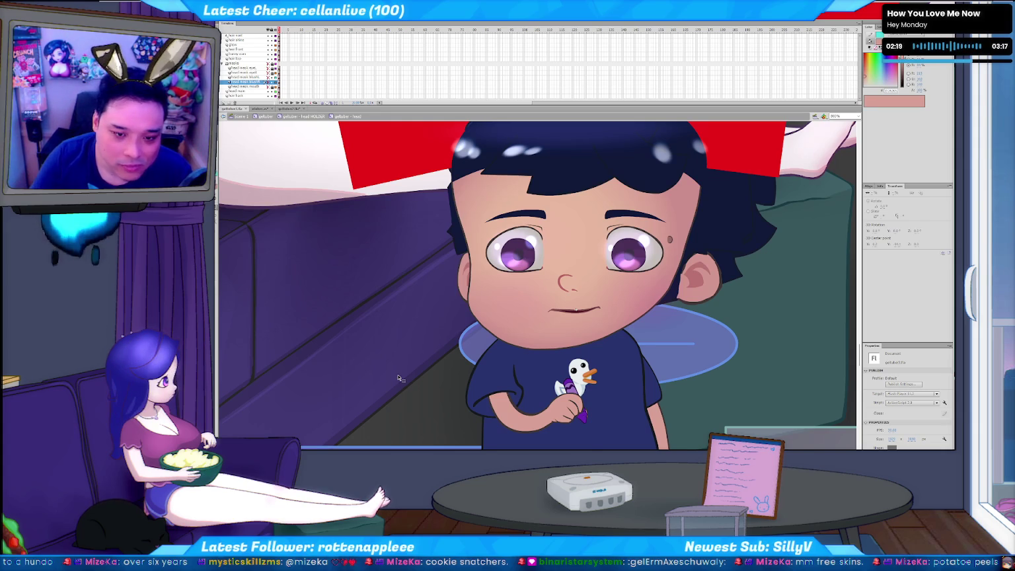
# - Zoom out to the whole character, select the head mask mouth frame, and open actions.as at line 85
pyautogui.hotkey('ctrl', '-')
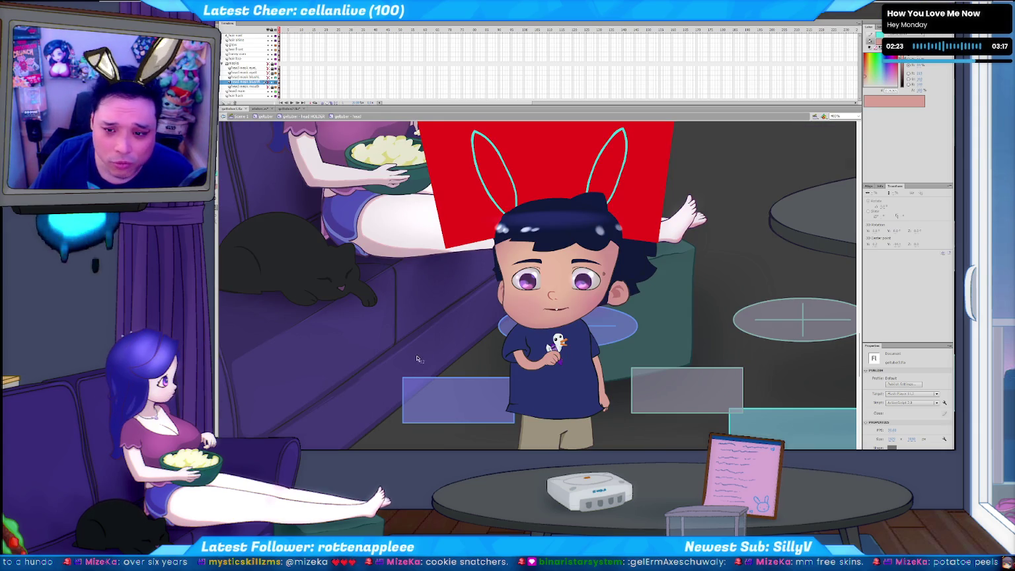
pyautogui.scroll(2, 445, 359)
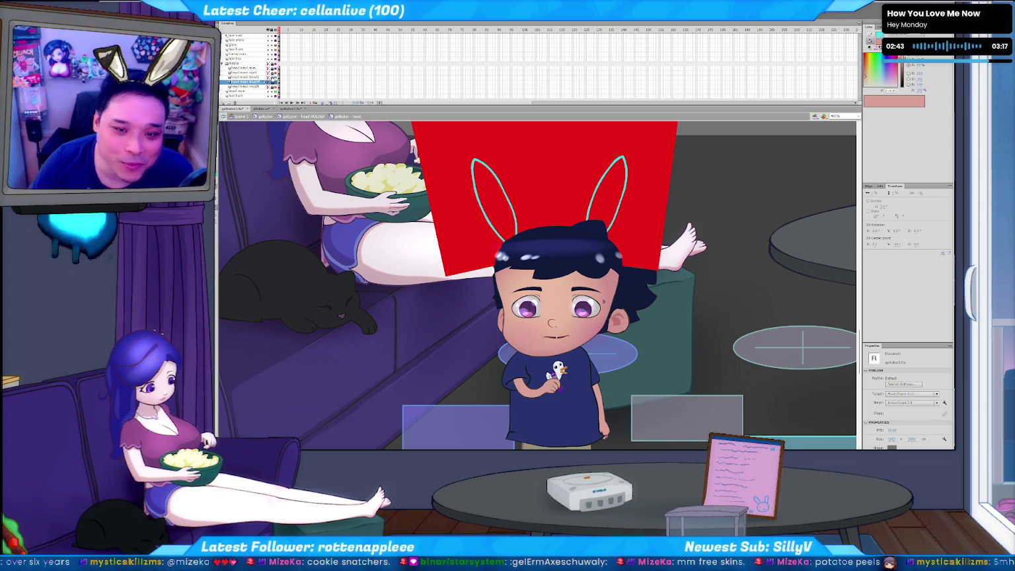
pyautogui.click(282, 87)
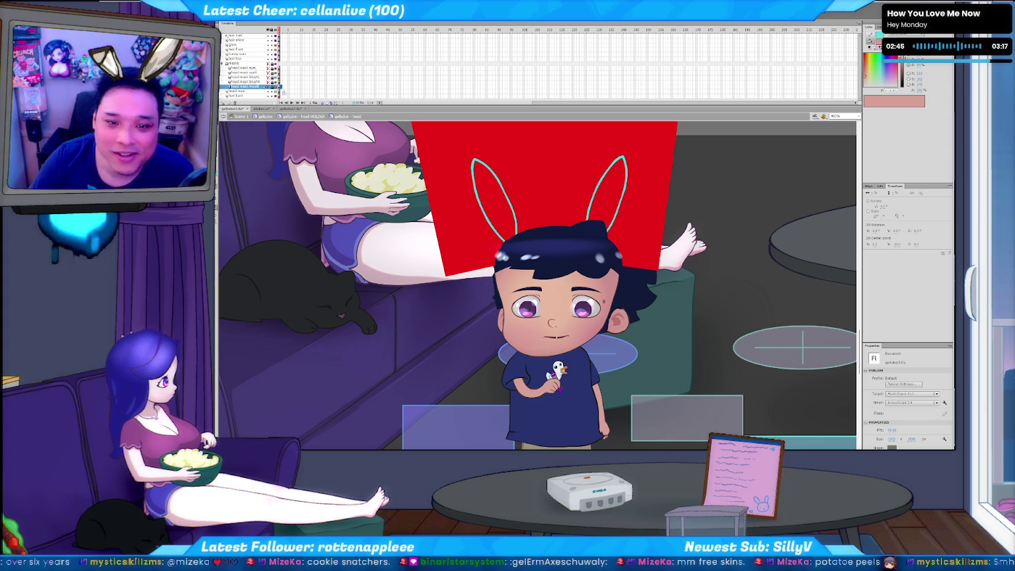
pyautogui.click(280, 91)
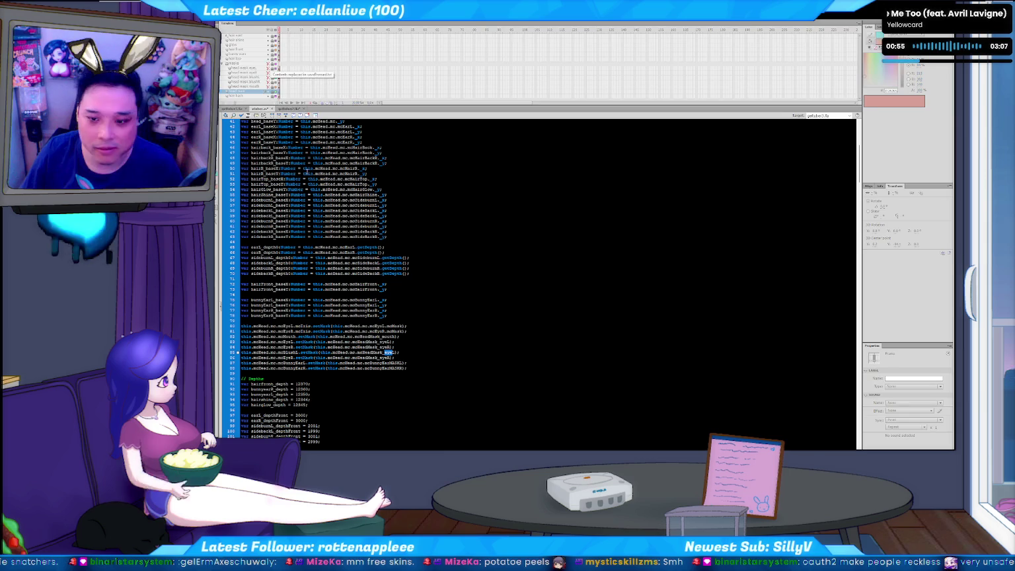
pyautogui.click(259, 109)
pyautogui.click(411, 350)
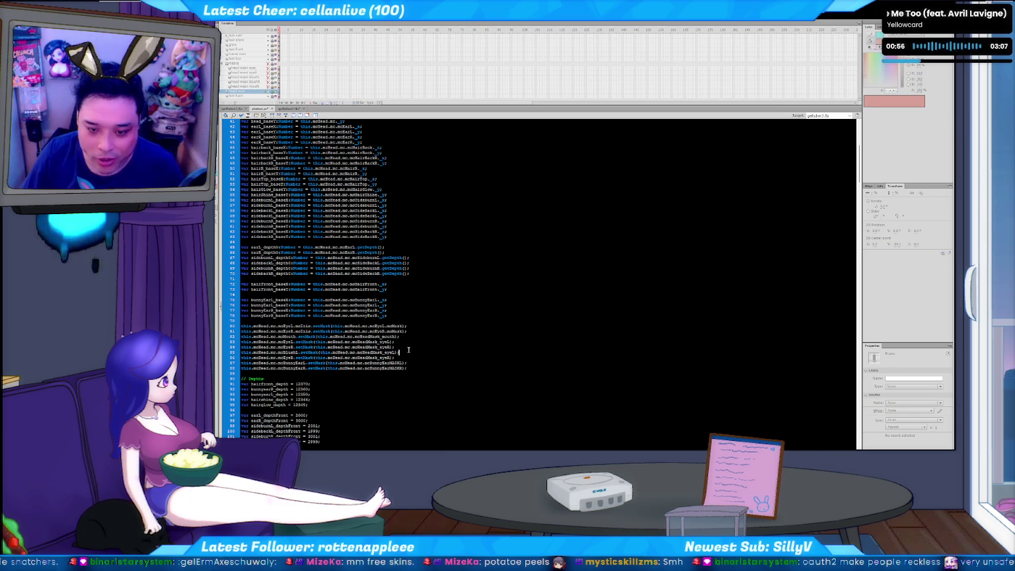
# - Retarget the two mask lines to blushL and BlushR, then compile and preview the movie
pyautogui.press('BackSpace')
pyautogui.press('BackSpace')
pyautogui.press('BackSpace')
pyautogui.write('blushL')
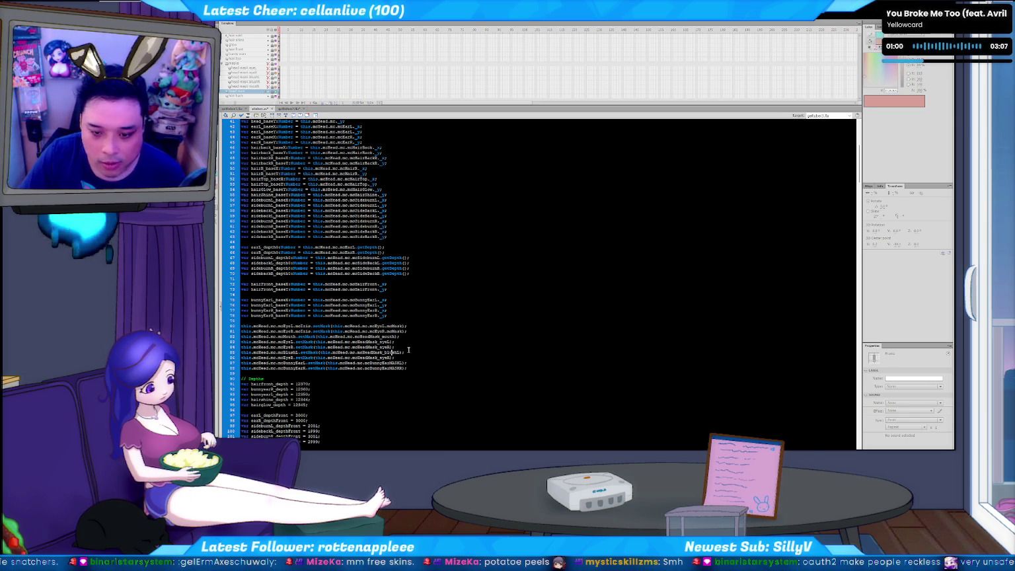
pyautogui.press('Down')
pyautogui.press('Down')
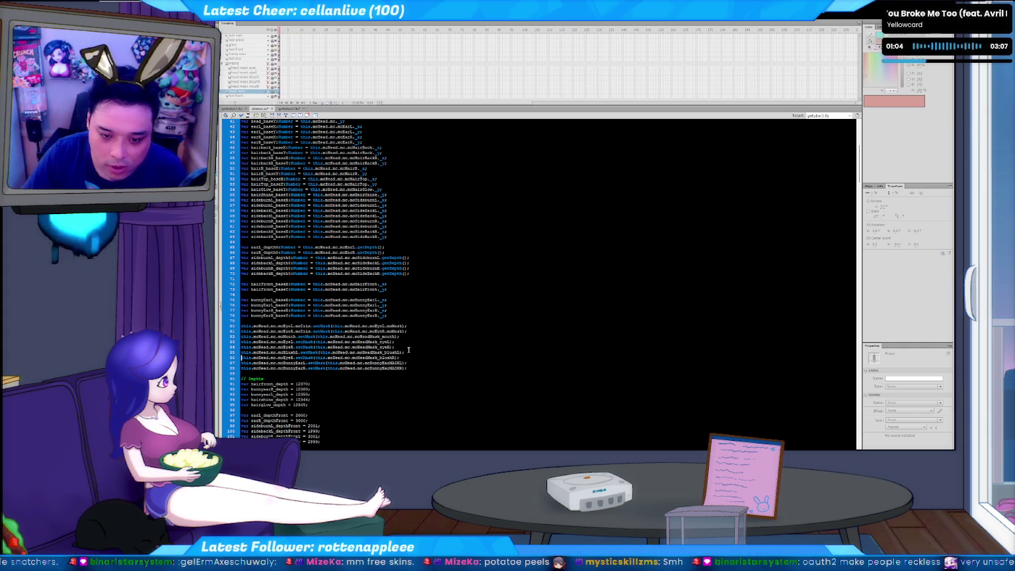
pyautogui.press('Delete')
pyautogui.press('Delete')
pyautogui.press('Delete')
pyautogui.write('BlushR')
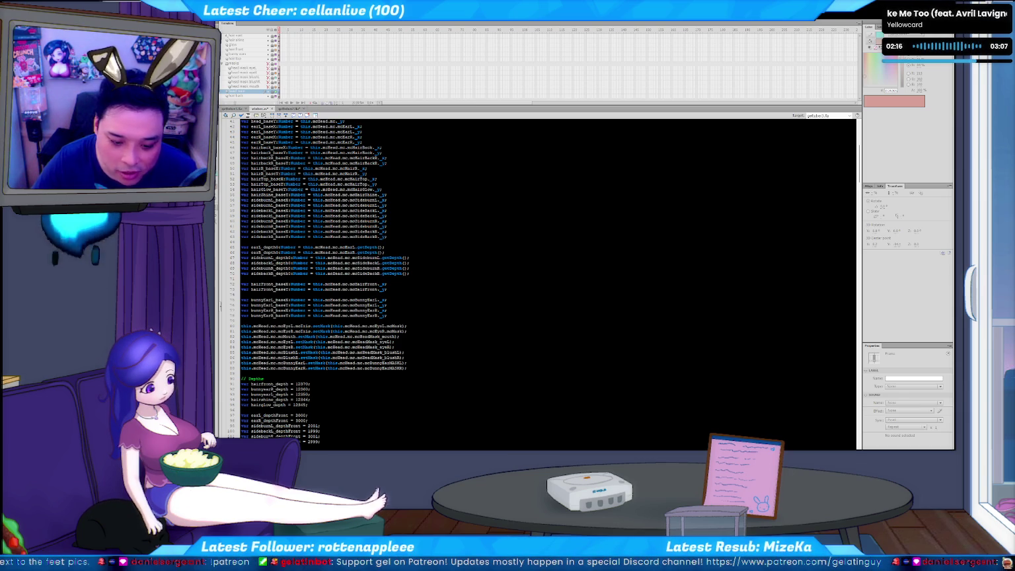
pyautogui.hotkey('ctrl', 'Return')
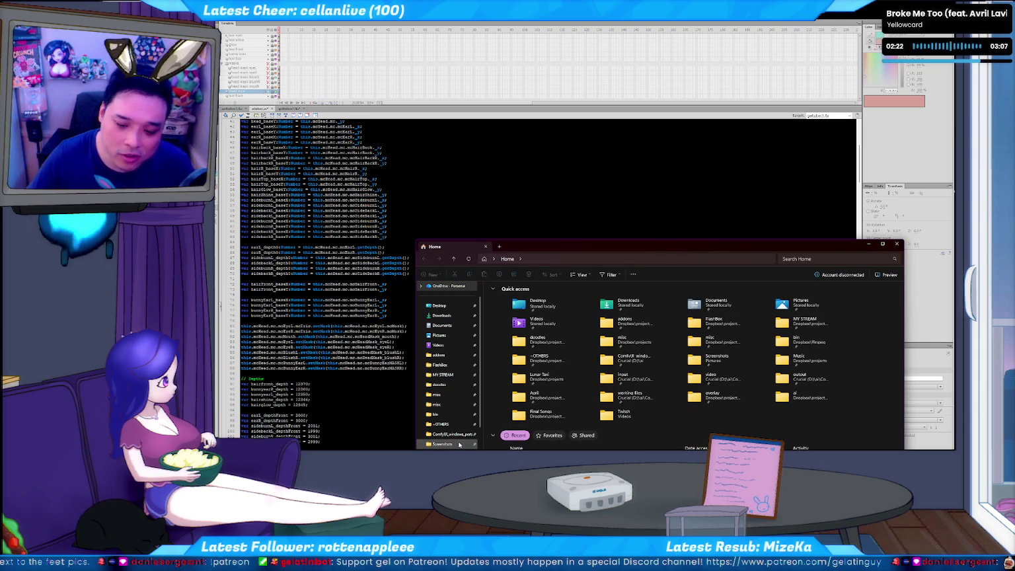
# - Open the first birthday portrait PNG from doodles > ~OTHERS in the image viewer
pyautogui.scroll(-2, 459, 444)
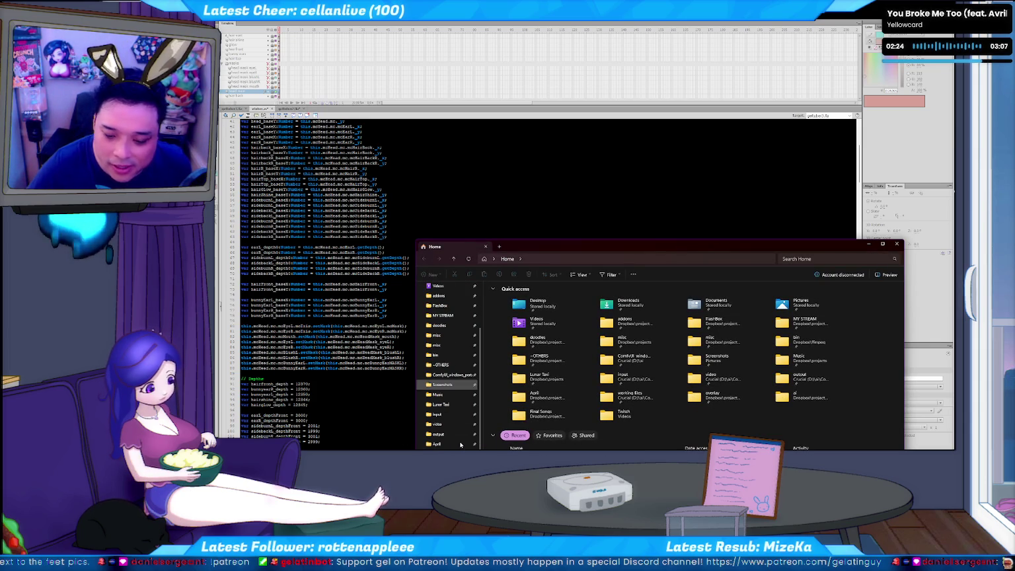
pyautogui.scroll(-1, 450, 434)
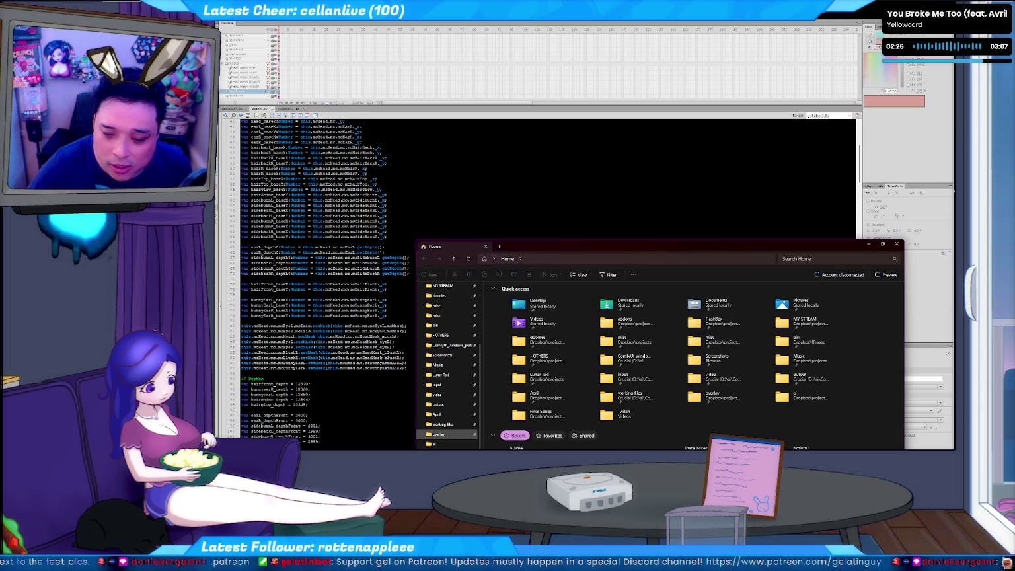
pyautogui.scroll(1, 449, 435)
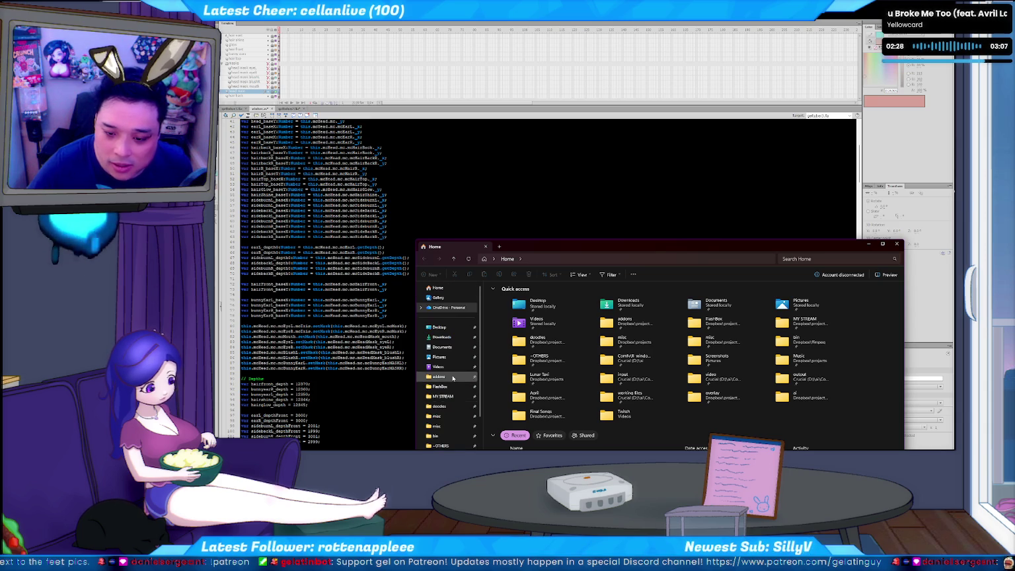
pyautogui.scroll(3, 449, 408)
pyautogui.click(449, 408)
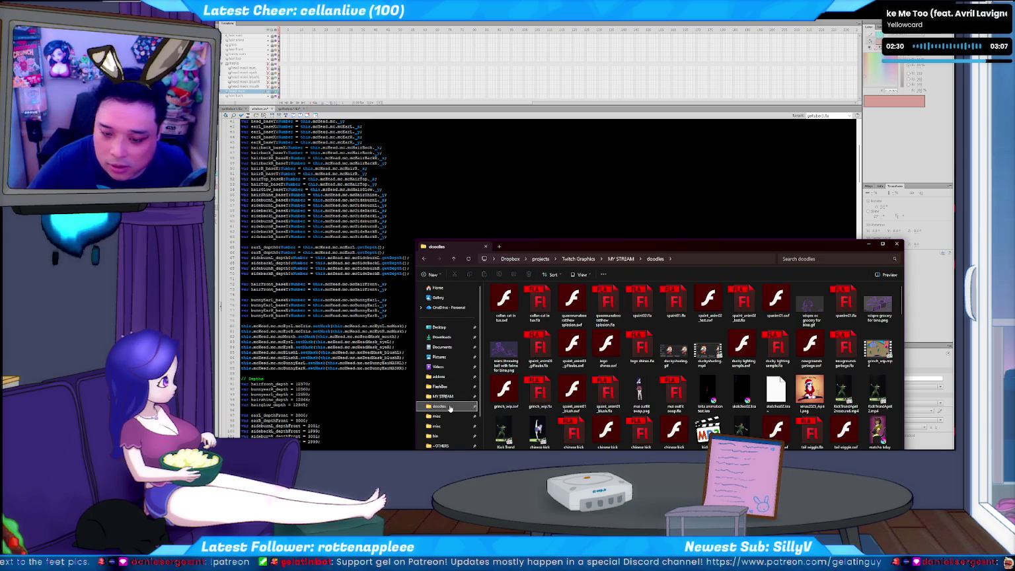
pyautogui.click(449, 446)
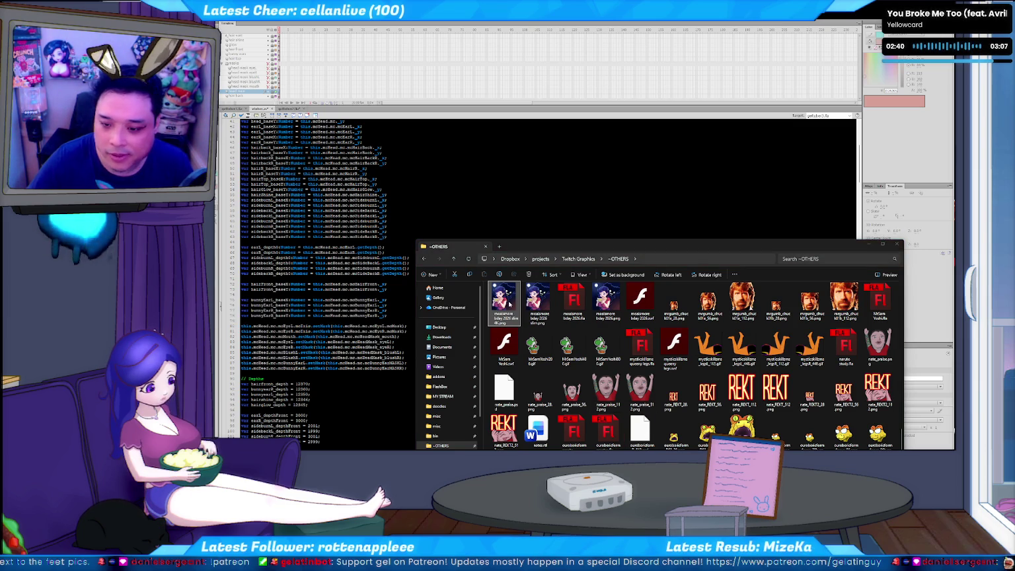
pyautogui.click(506, 302)
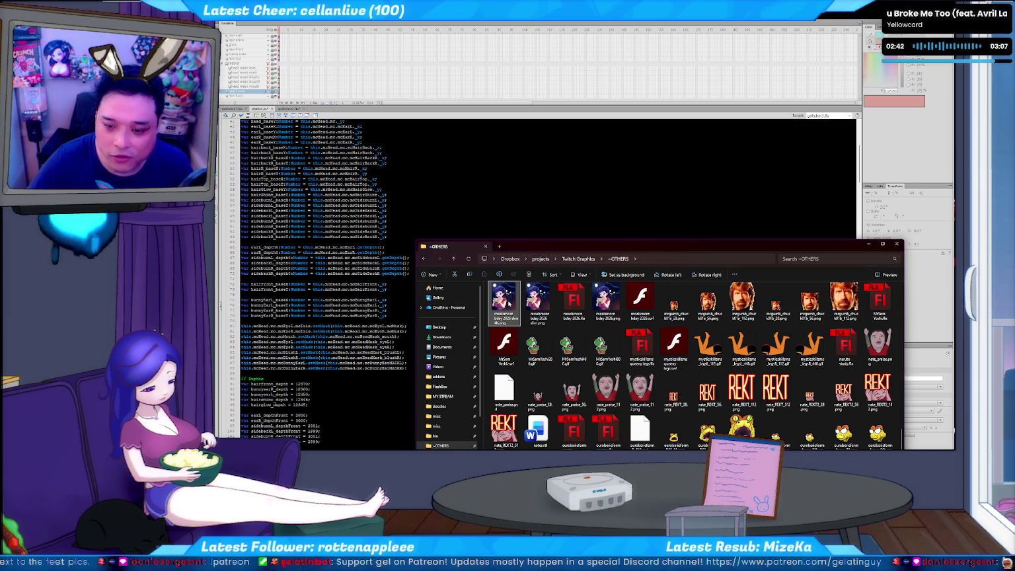
pyautogui.doubleClick(508, 302)
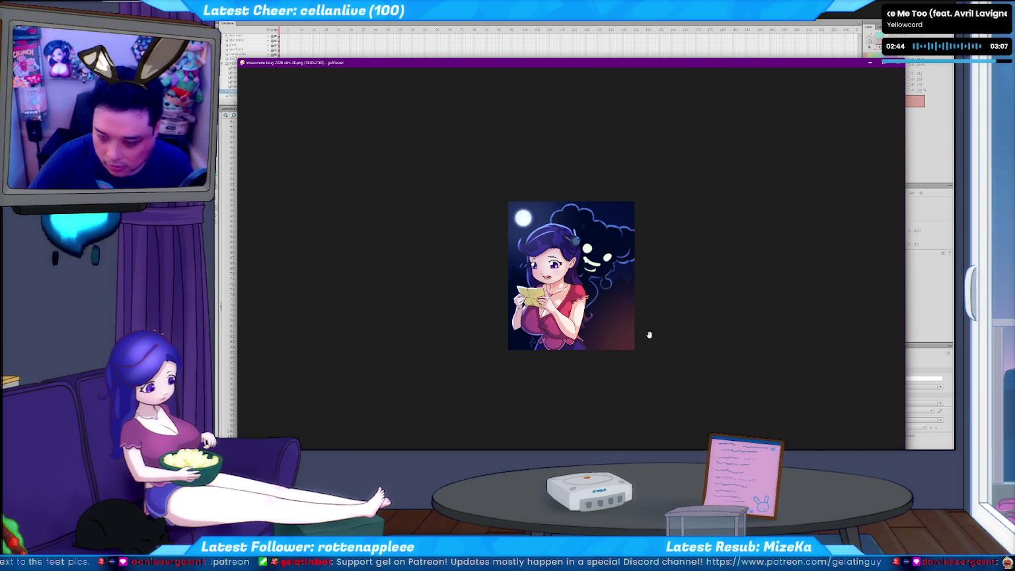
# - Zoom in and out on the purple-haired girl's birthday portrait, then close the viewer
pyautogui.scroll(3, 649, 335)
pyautogui.scroll(-3, 657, 342)
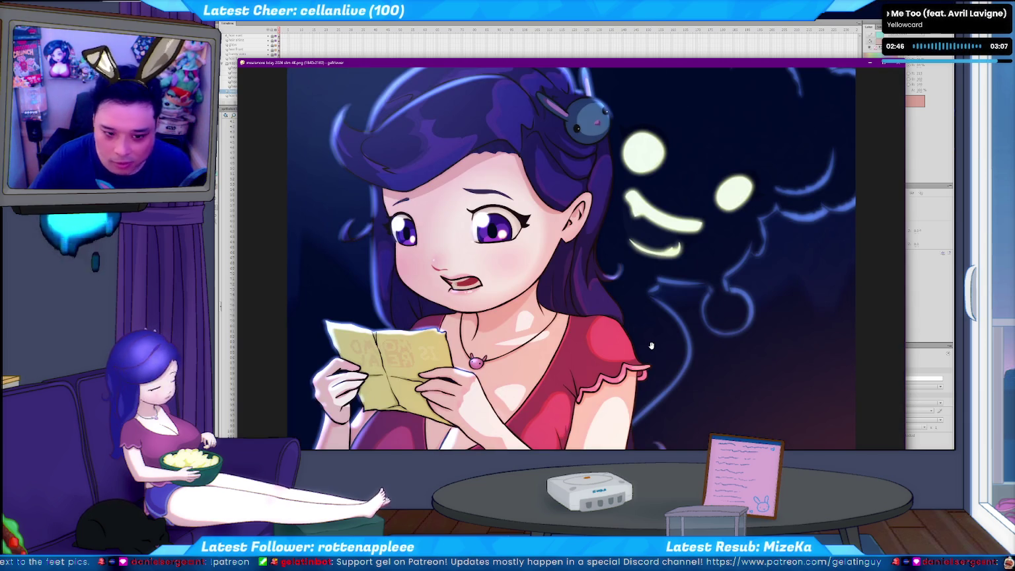
pyautogui.scroll(-2, 612, 334)
pyautogui.scroll(-2, 612, 333)
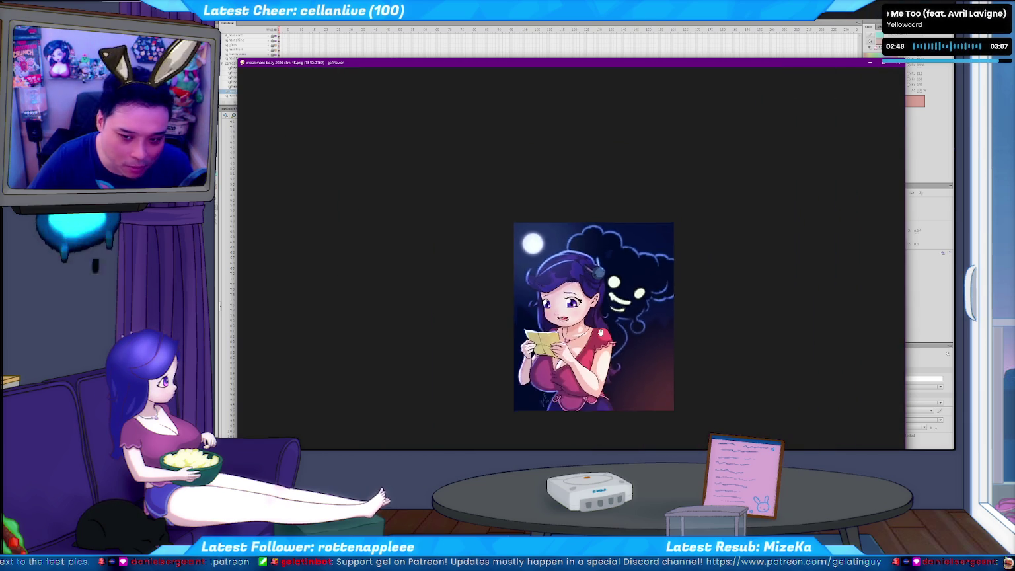
pyautogui.scroll(-2, 612, 334)
pyautogui.scroll(-2, 612, 334)
pyautogui.scroll(1, 598, 327)
pyautogui.scroll(-2, 598, 328)
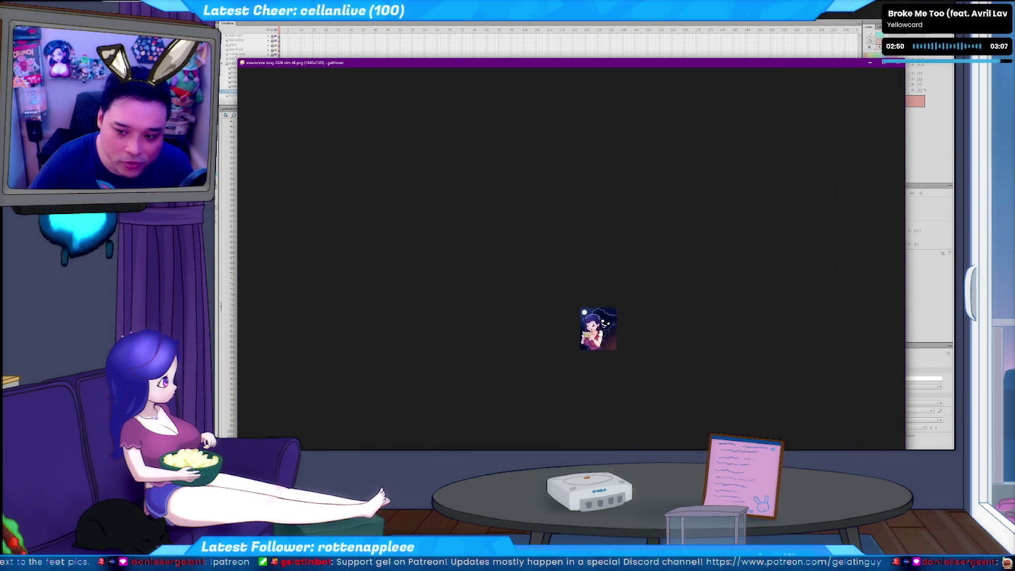
pyautogui.scroll(1, 598, 327)
pyautogui.scroll(1, 598, 327)
pyautogui.scroll(2, 583, 318)
pyautogui.scroll(3, 583, 317)
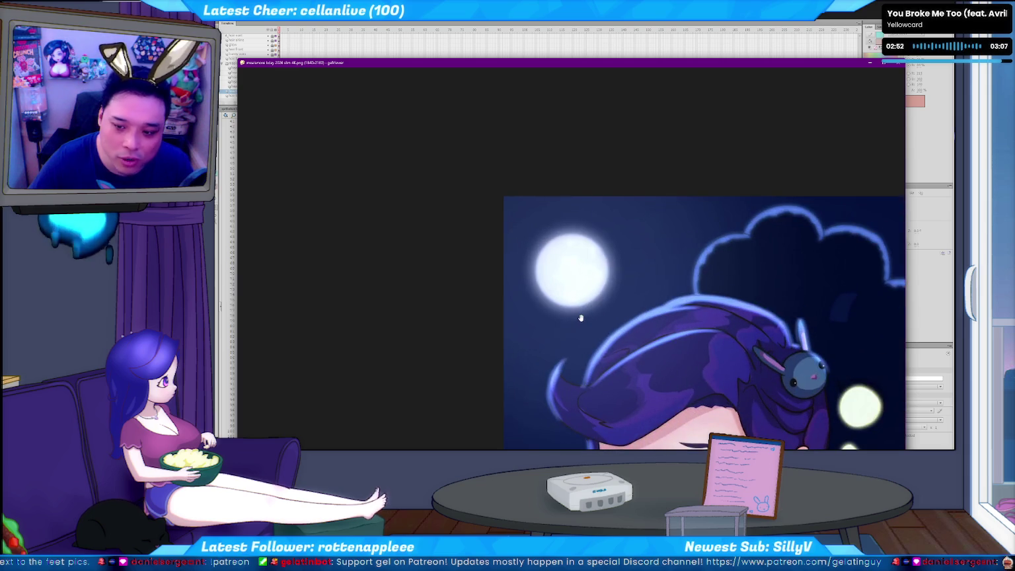
pyautogui.scroll(2, 583, 317)
pyautogui.scroll(1, 583, 317)
pyautogui.scroll(-1, 583, 318)
pyautogui.scroll(-2, 583, 317)
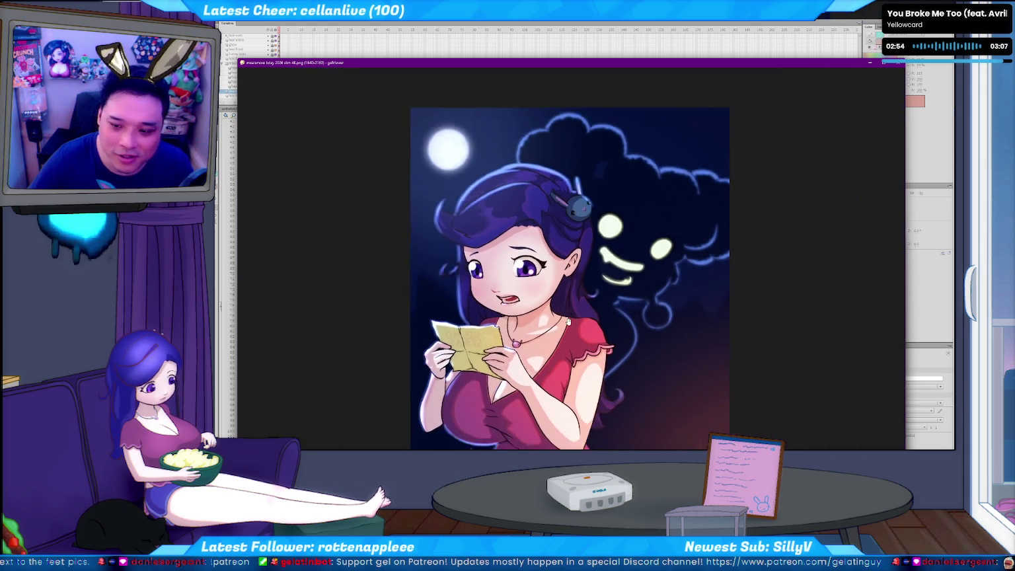
pyautogui.scroll(-2, 583, 317)
pyautogui.scroll(3, 564, 320)
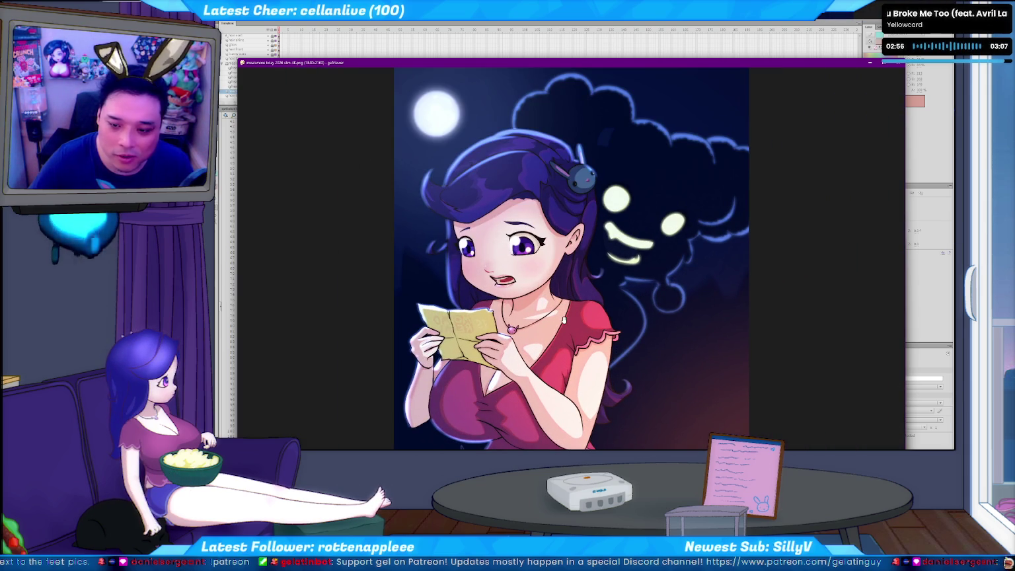
pyautogui.scroll(2, 564, 321)
pyautogui.scroll(-2, 565, 321)
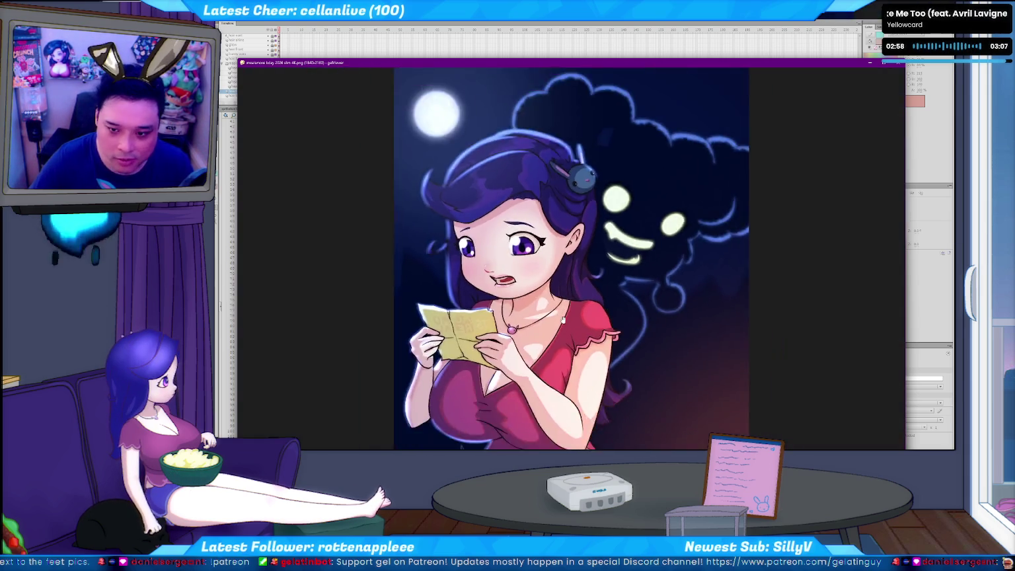
pyautogui.scroll(1, 568, 320)
pyautogui.scroll(1, 568, 320)
pyautogui.scroll(2, 565, 320)
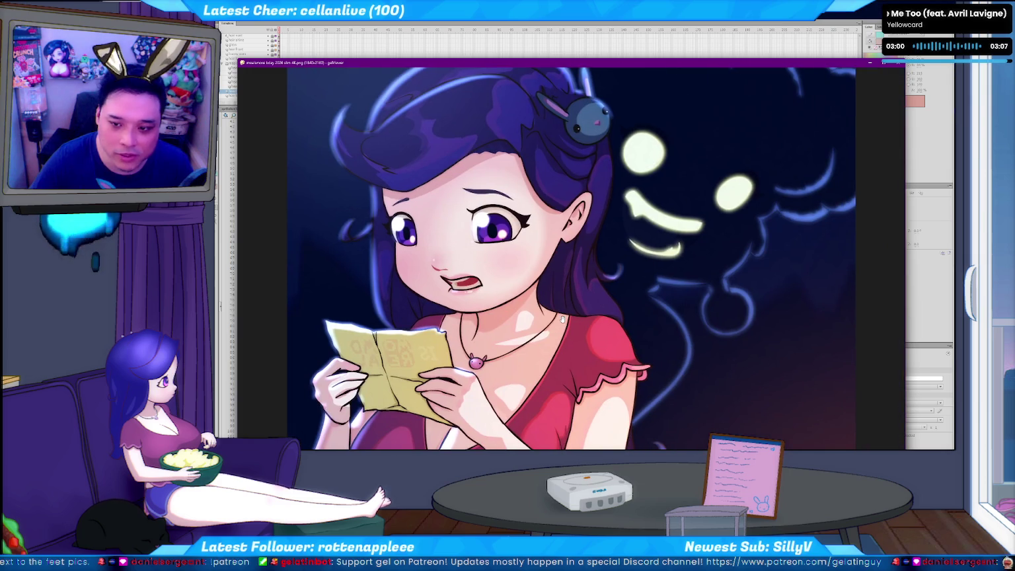
pyautogui.scroll(-1, 562, 320)
pyautogui.scroll(-1, 563, 319)
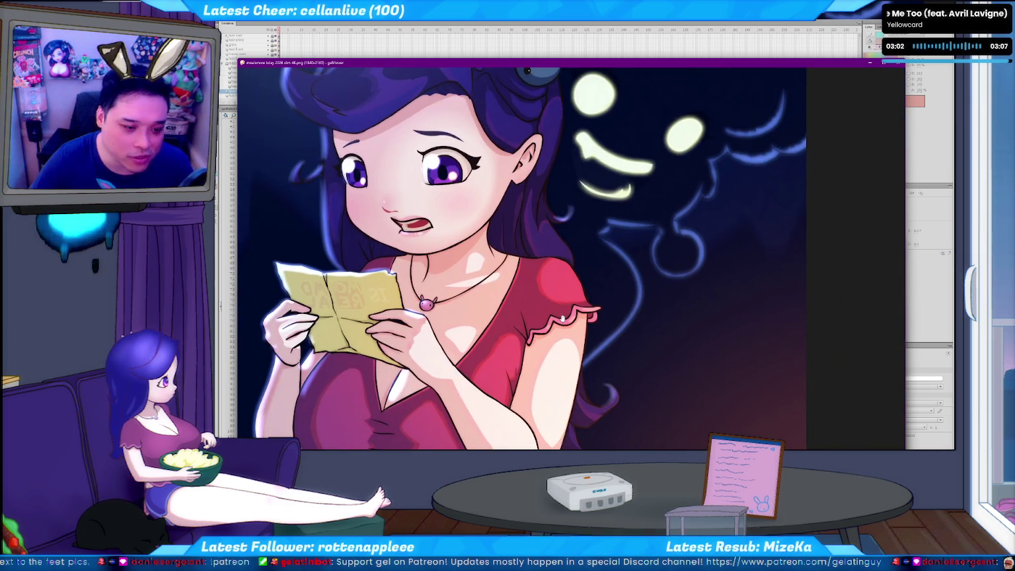
pyautogui.scroll(-1, 563, 319)
pyautogui.scroll(1, 562, 319)
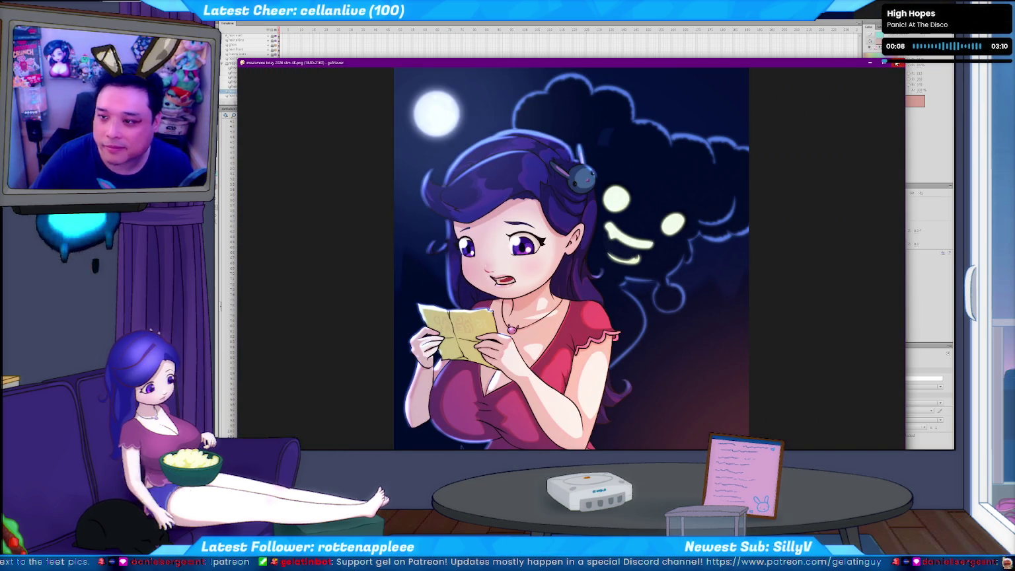
pyautogui.press('Escape')
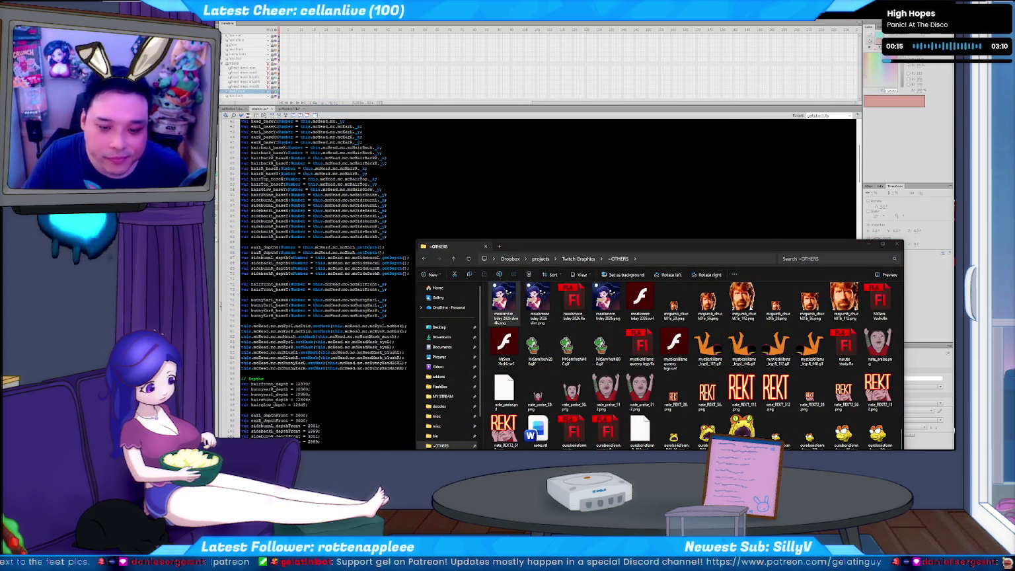
# - Search the ActionScript for 'EyeL' to jump to the eye movement code
pyautogui.click(363, 347)
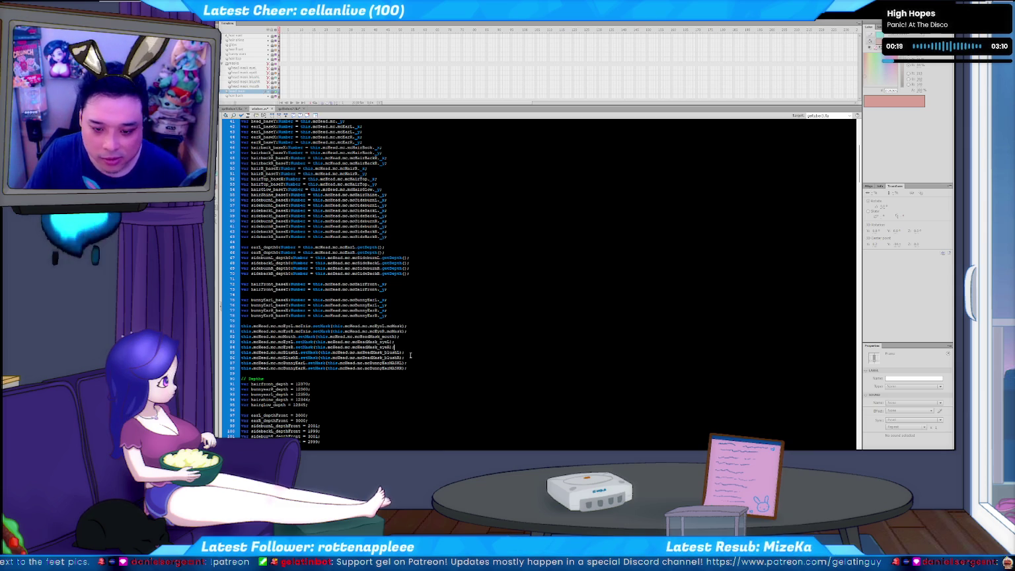
pyautogui.hotkey('ctrl', 'f')
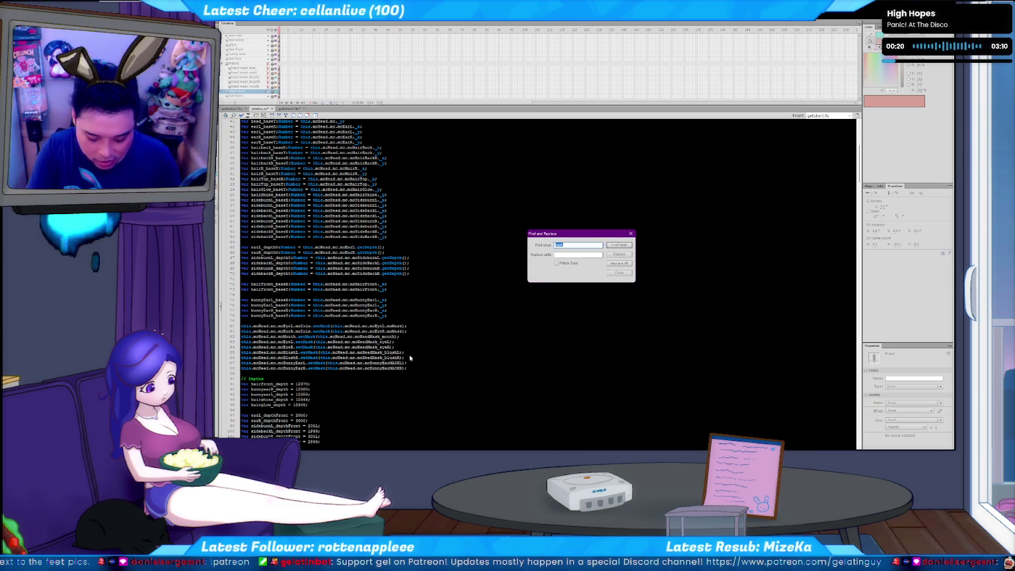
pyautogui.press('Return')
pyautogui.press('Escape')
pyautogui.click(410, 356)
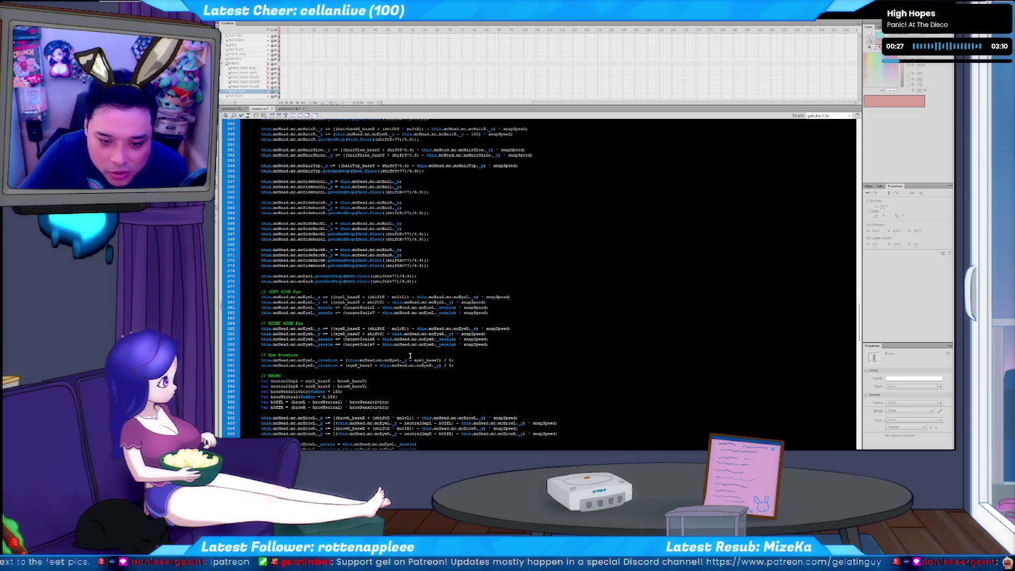
# - Select the LEFT SIDE and RIGHT SIDE Eye code blocks, lines 378–388
pyautogui.press('Down')
pyautogui.press('Down')
pyautogui.press('Down')
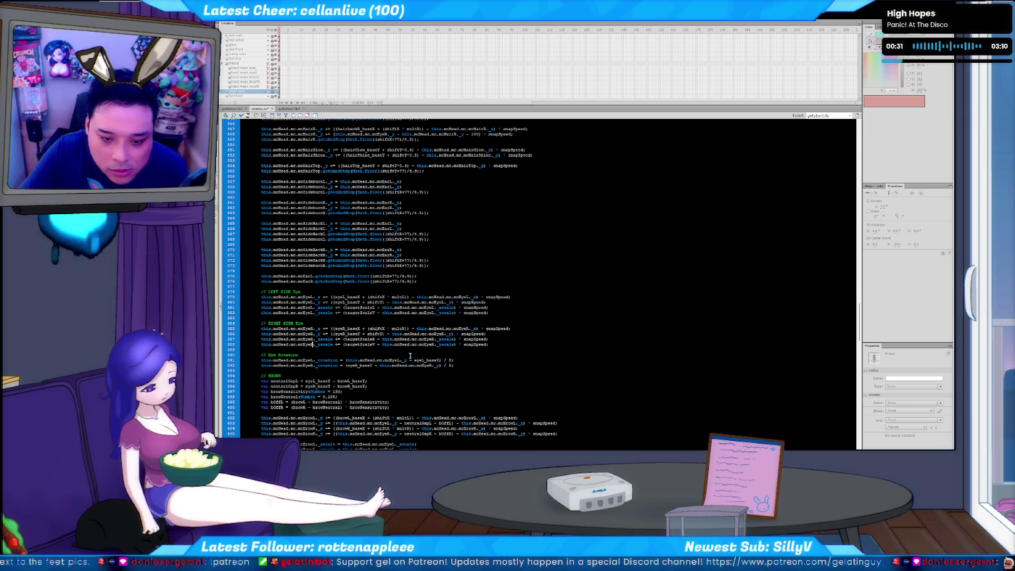
pyautogui.press('Down')
pyautogui.press('Down')
pyautogui.press('Down')
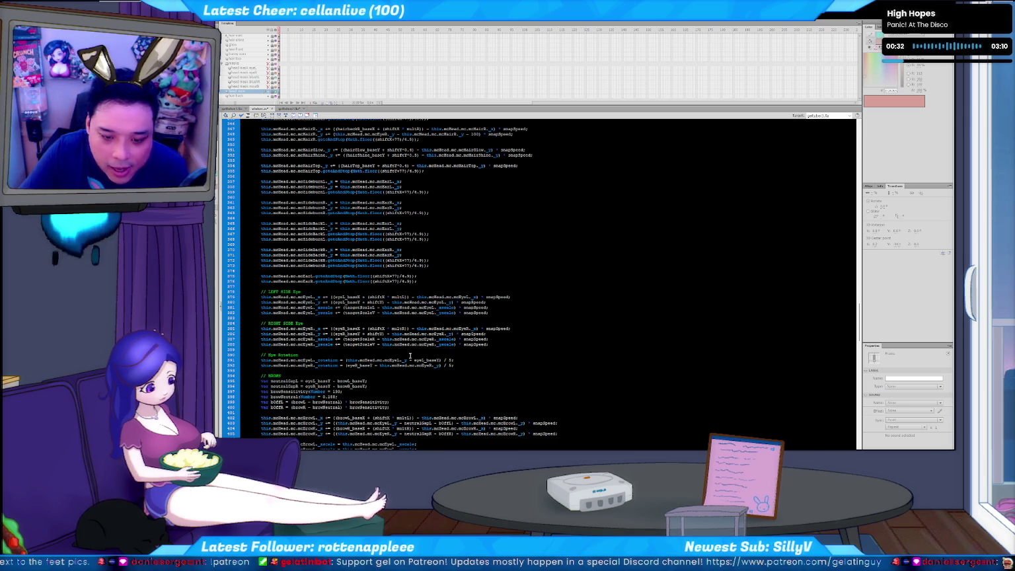
pyautogui.press('Down')
pyautogui.press('Down')
pyautogui.press('Down')
pyautogui.press('Up')
pyautogui.press('Up')
pyautogui.press('Up')
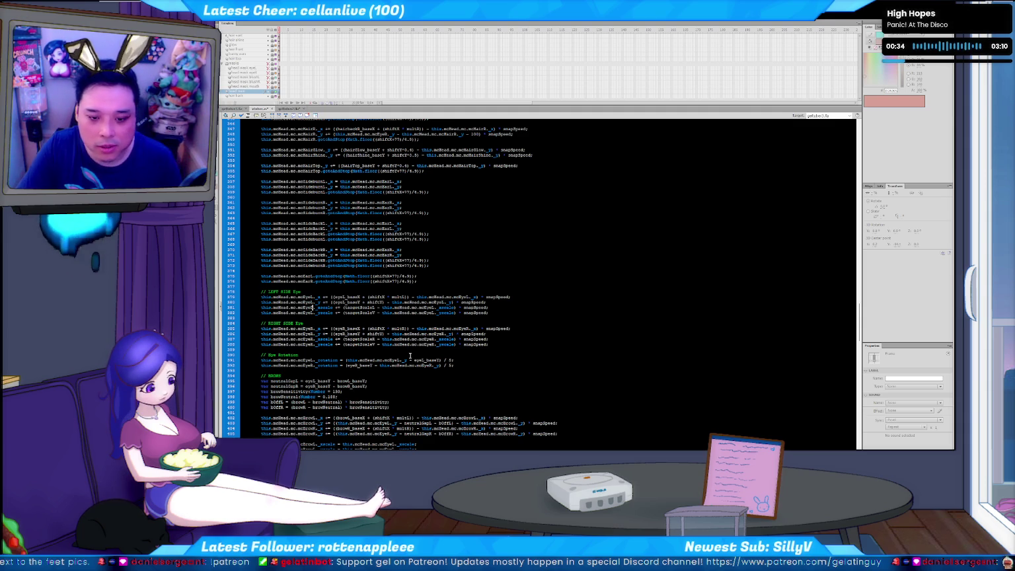
pyautogui.hotkey('shift', 'Down')
pyautogui.hotkey('shift', 'Down')
pyautogui.hotkey('shift', 'Down')
pyautogui.hotkey('shift', 'Down')
pyautogui.press('Up')
pyautogui.press('Up')
pyautogui.press('Up')
pyautogui.hotkey('shift', 'Down')
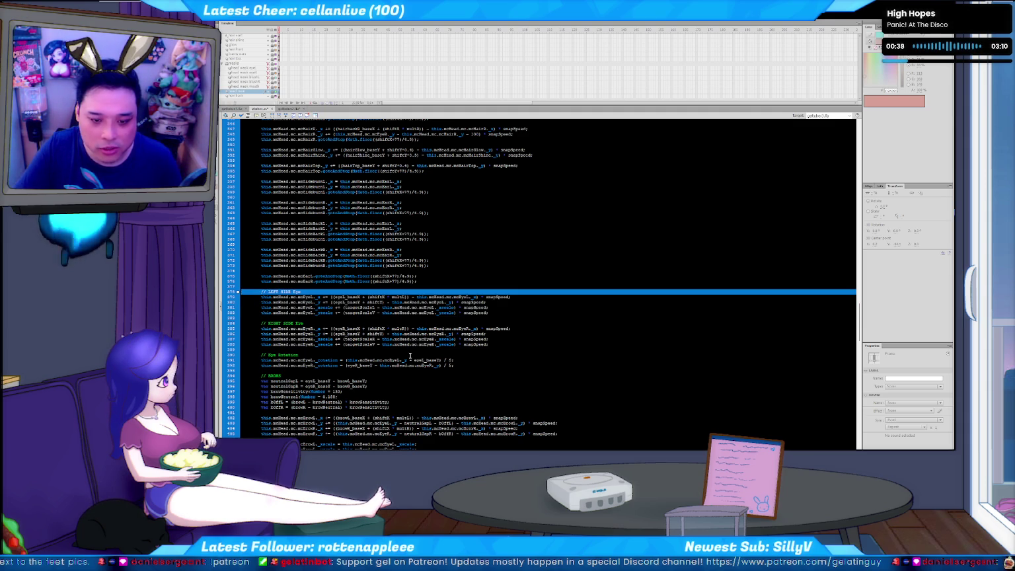
pyautogui.hotkey('shift', 'Down')
pyautogui.hotkey('shift', 'Down')
pyautogui.hotkey('shift', 'Down')
pyautogui.hotkey('shift', 'Down')
pyautogui.hotkey('shift', 'Down')
pyautogui.hotkey('shift', 'Down')
# - Paste a copy of the eye code blocks just above the // BODY section
pyautogui.scroll(-8, 410, 357)
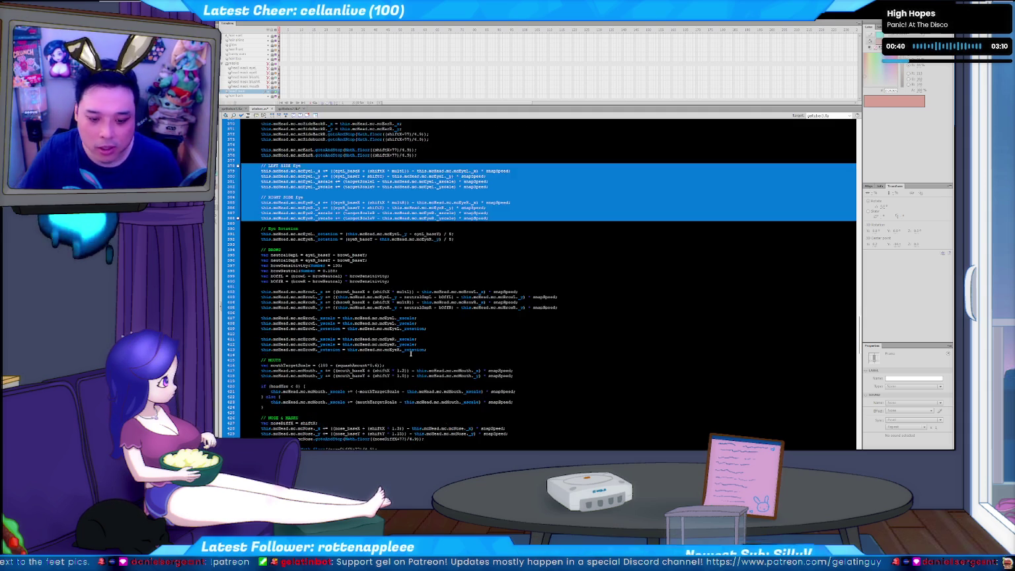
pyautogui.scroll(-11, 397, 354)
pyautogui.scroll(-2, 315, 350)
pyautogui.scroll(-2, 317, 349)
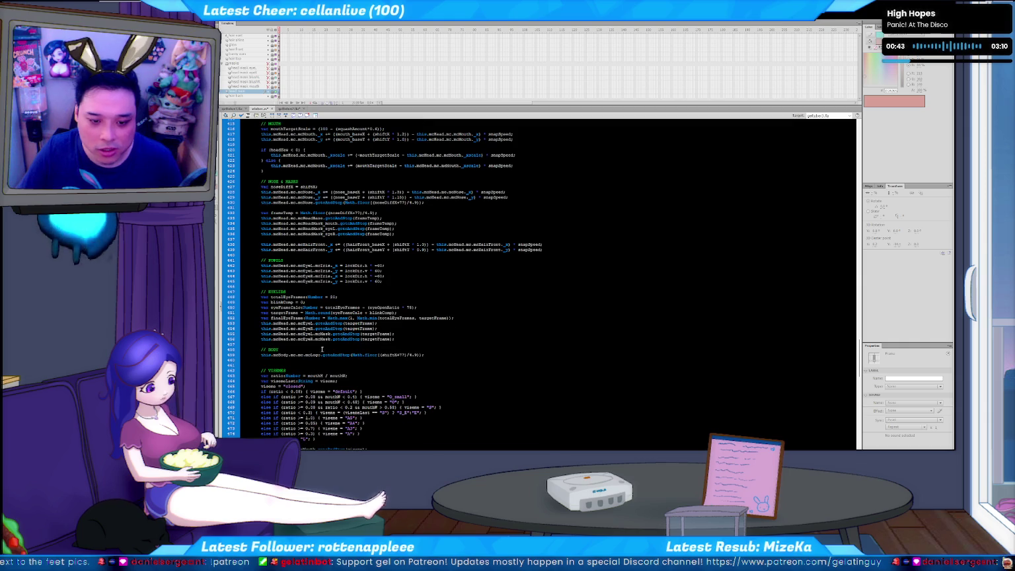
pyautogui.press('Return')
pyautogui.press('Return')
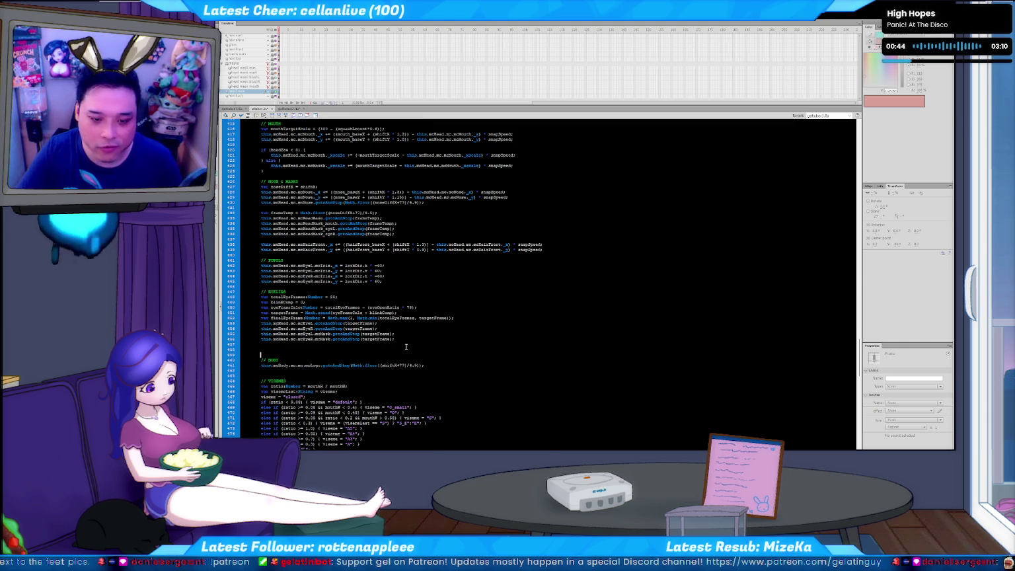
pyautogui.hotkey('ctrl', 'v')
pyautogui.press('BackSpace')
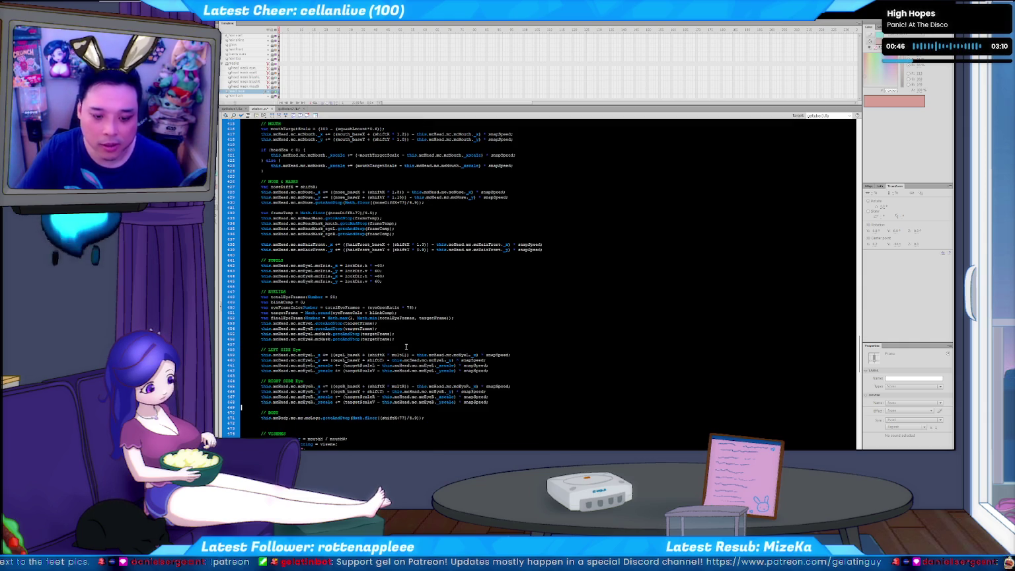
# - Rename the pasted comments to LEFT SIDE Blush and RIGHT SIDE Blush, and search for the eye references
pyautogui.press('Up')
pyautogui.press('Up')
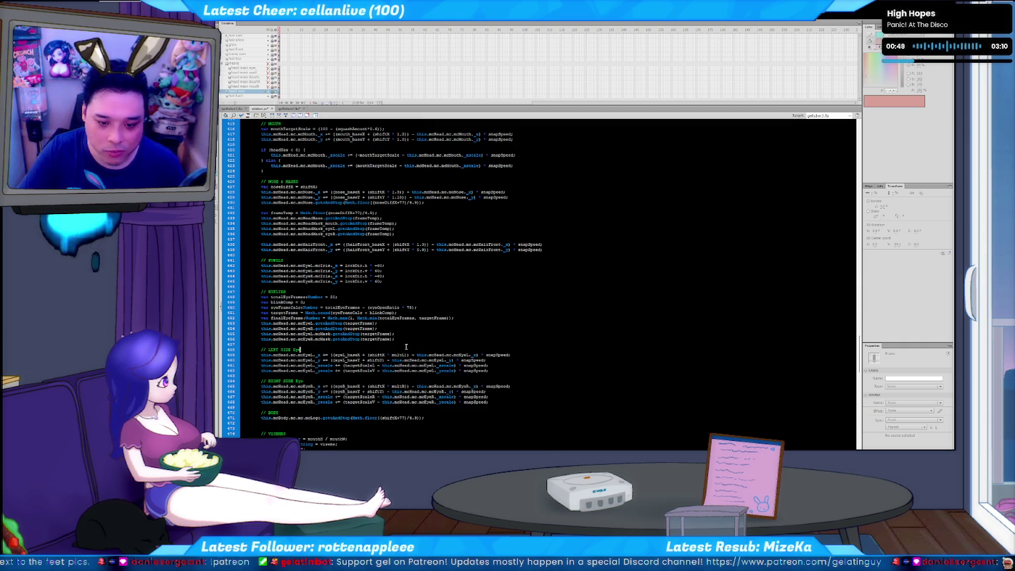
pyautogui.press('BackSpace')
pyautogui.press('BackSpace')
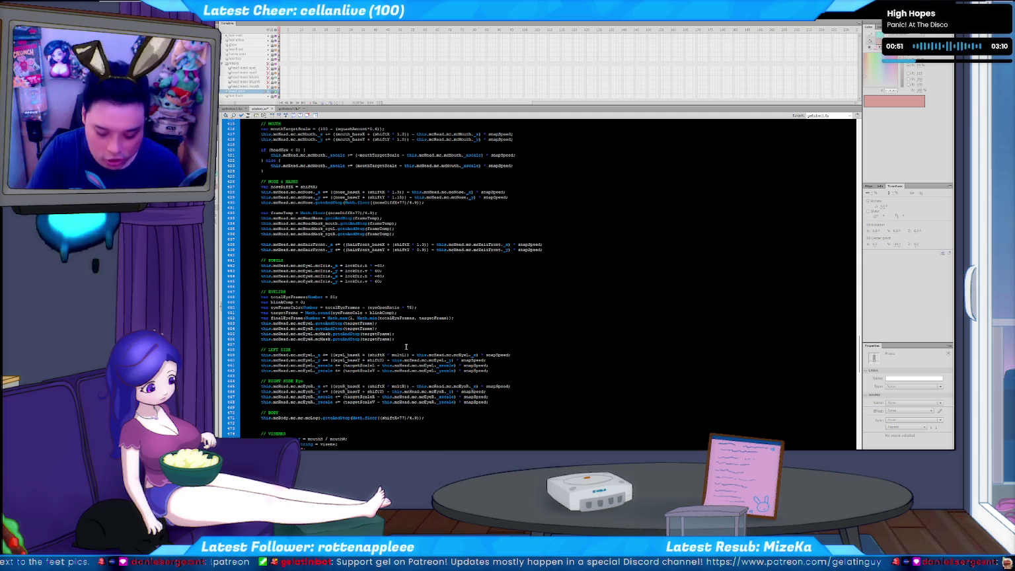
pyautogui.write('Eye')
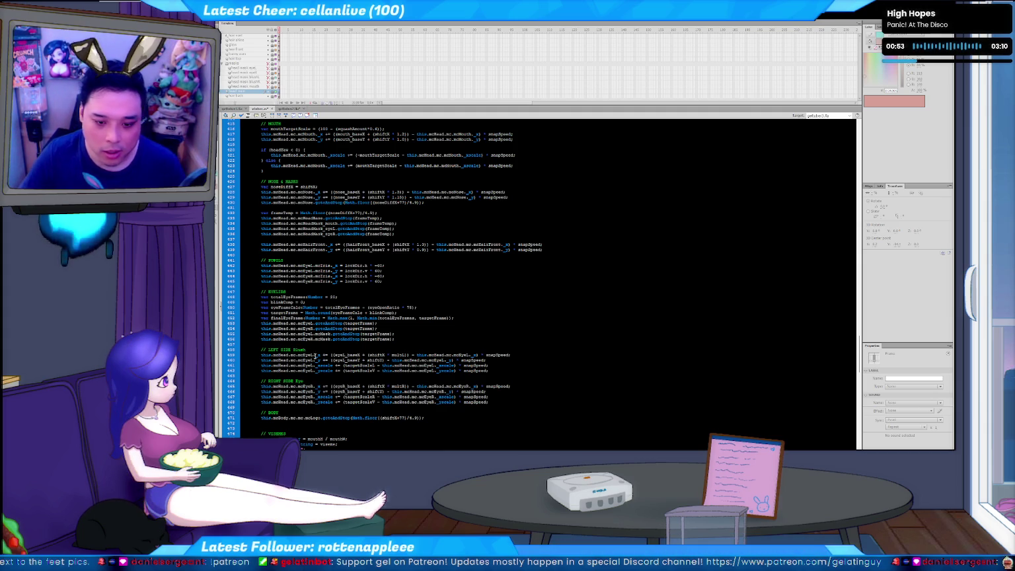
pyautogui.doubleClick(299, 351)
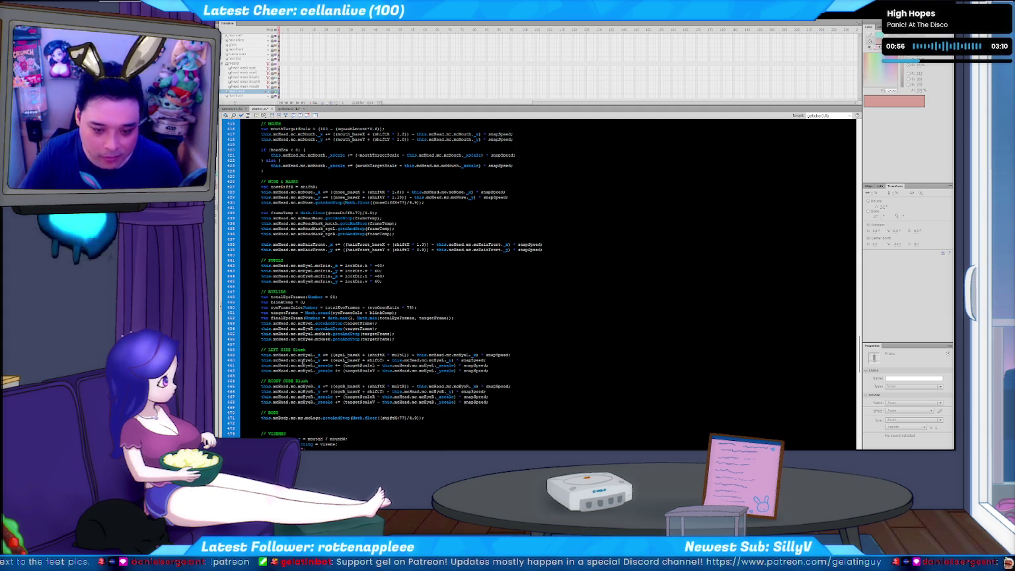
pyautogui.hotkey('ctrl', 'f')
pyautogui.write('eye')
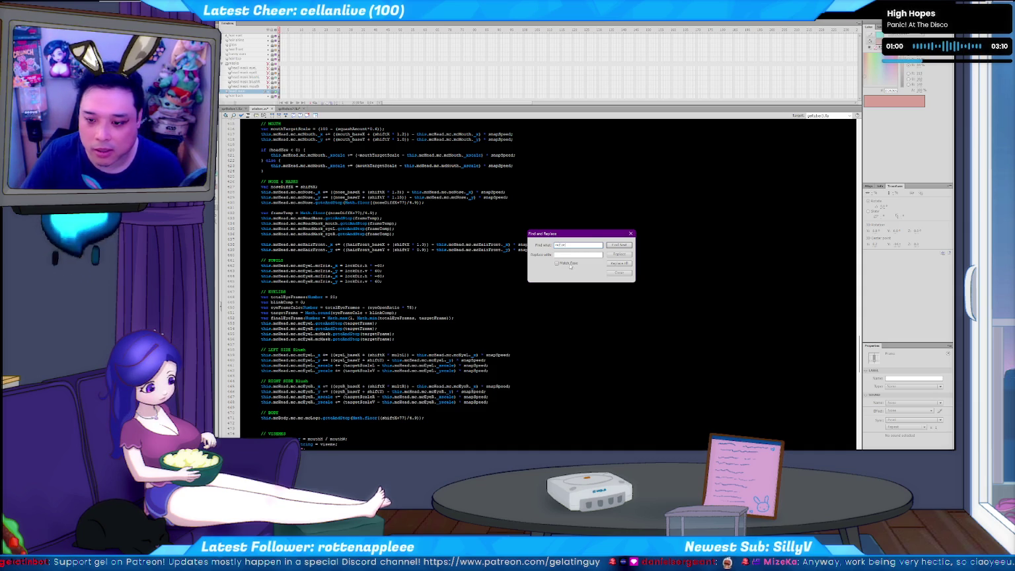
pyautogui.write('cEyeR')
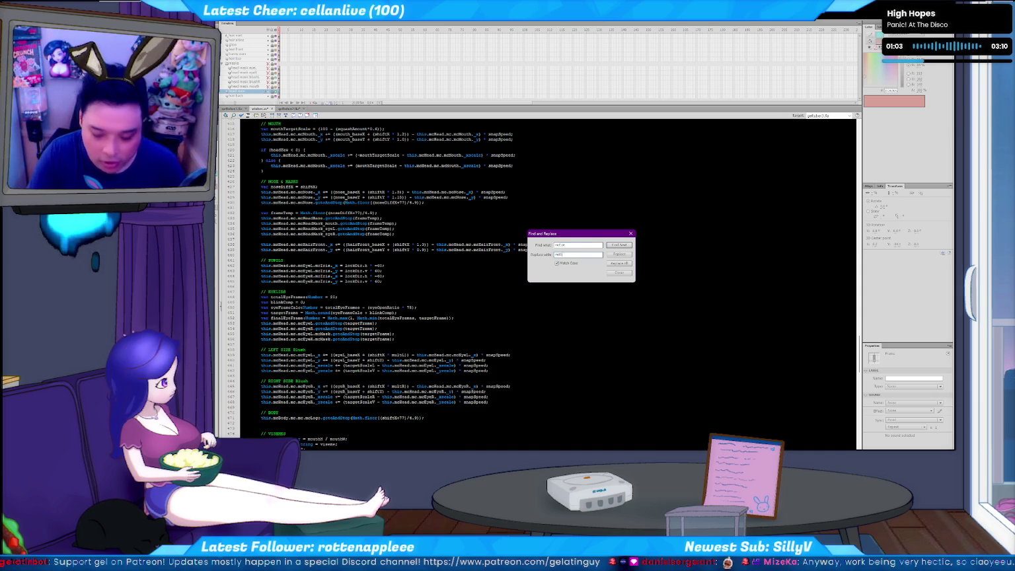
# - Replace each mcEyeL/mcEyeR reference in the new blocks with mcBlushL/mcBlushR
pyautogui.click(620, 255)
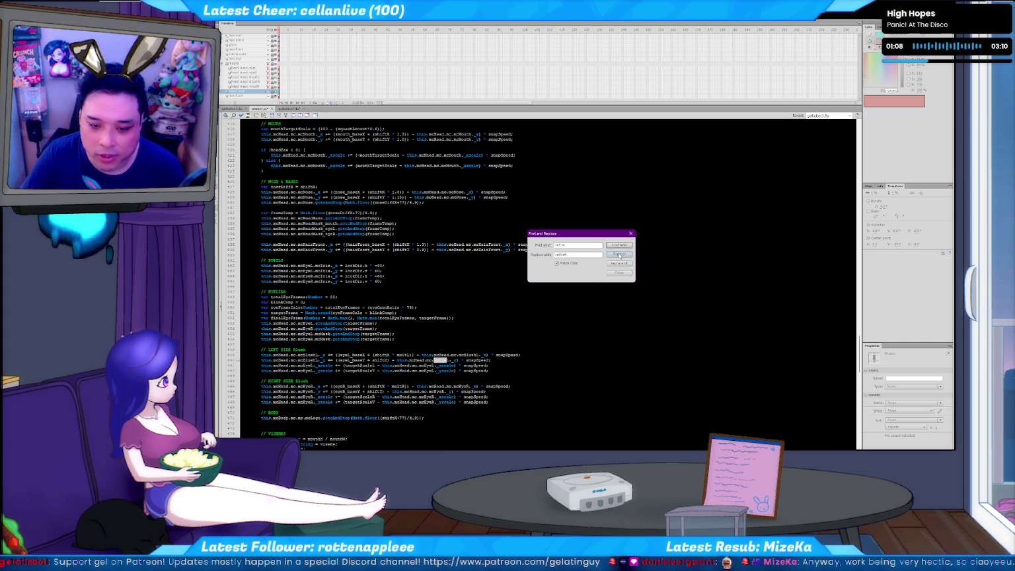
pyautogui.click(620, 255)
pyautogui.click(620, 254)
pyautogui.click(620, 255)
pyautogui.click(620, 255)
pyautogui.click(620, 255)
pyautogui.click(620, 255)
pyautogui.click(620, 254)
pyautogui.click(620, 254)
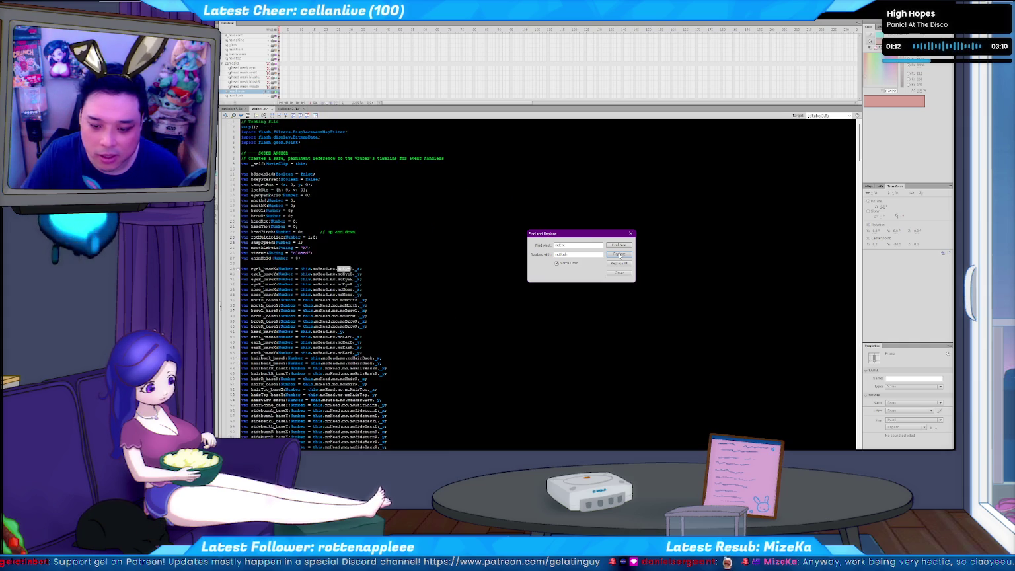
pyautogui.click(619, 273)
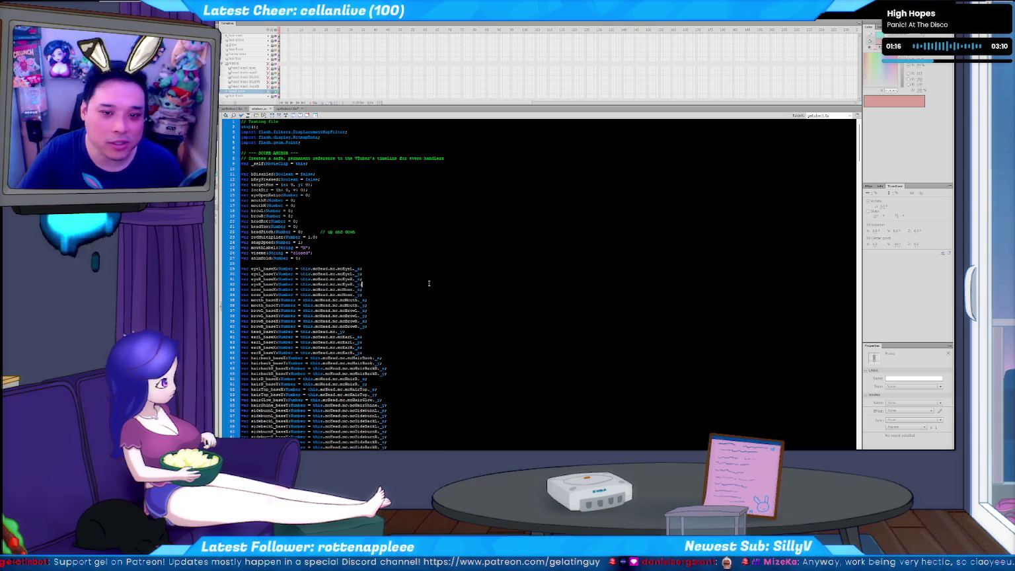
# - Close the ActionScript file without saving and test-run the overlay movie
pyautogui.click(299, 111)
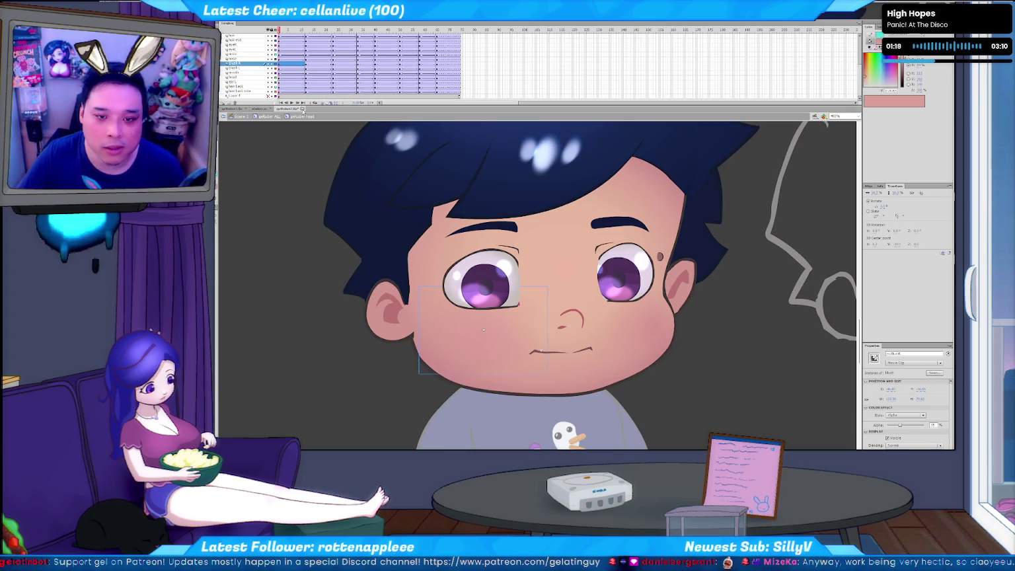
pyautogui.click(581, 267)
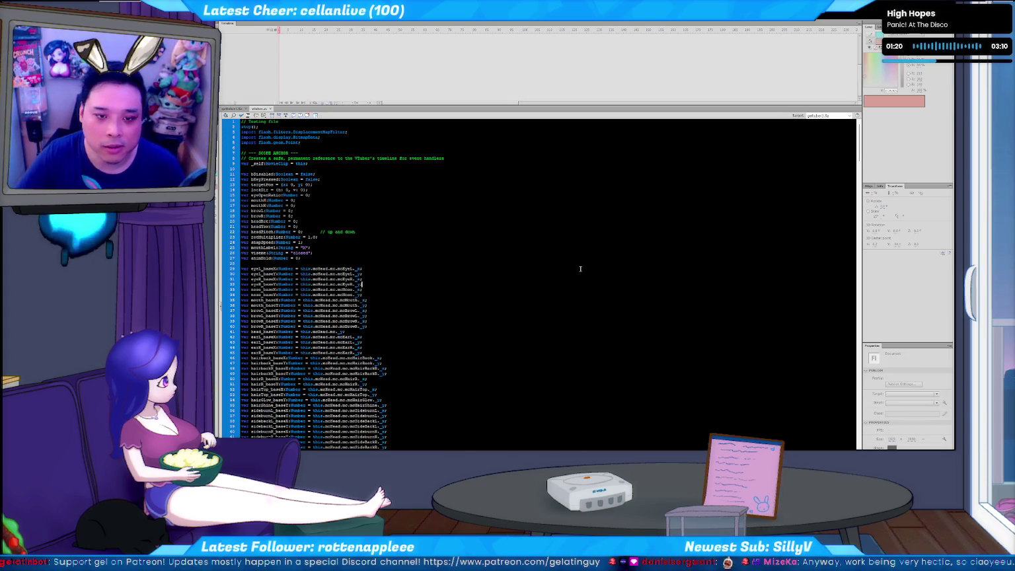
pyautogui.hotkey('ctrl', 'Return')
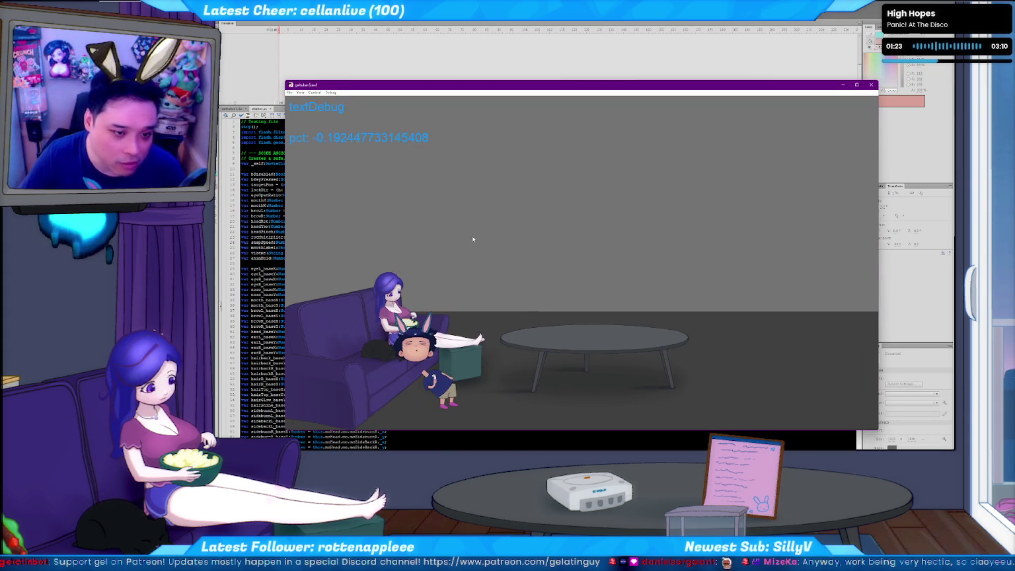
pyautogui.click(871, 85)
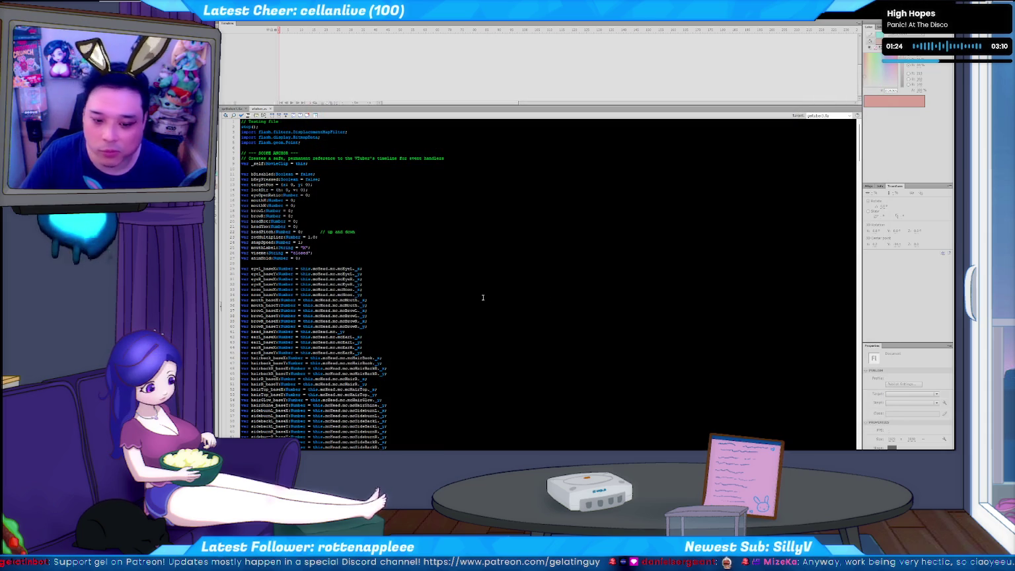
# - Switch to the face-tracking console and then the overlay folder to run gelatuber.swf in Ruffle
pyautogui.hotkey('alt', 'Tab')
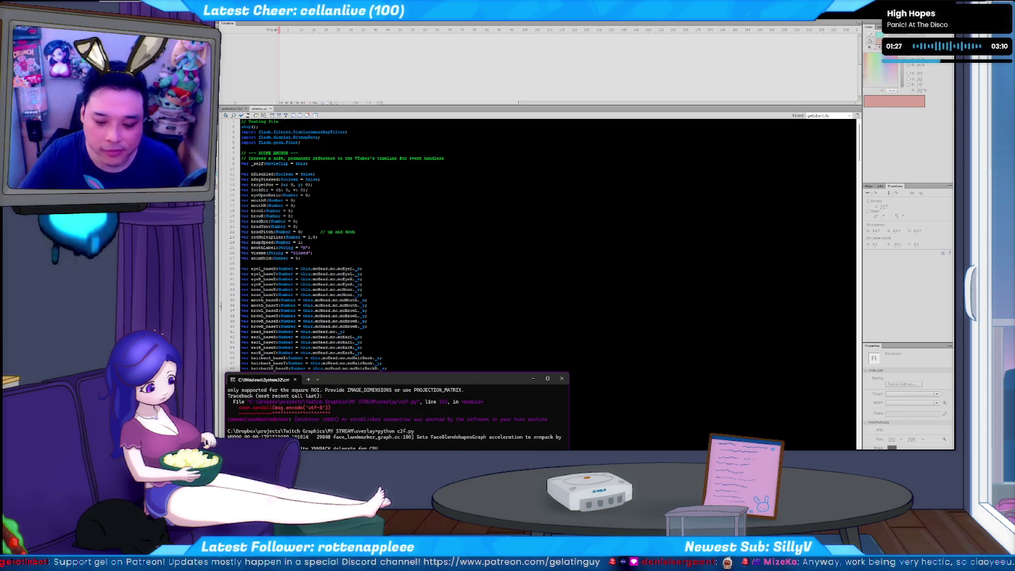
pyautogui.hotkey('alt', 'Tab')
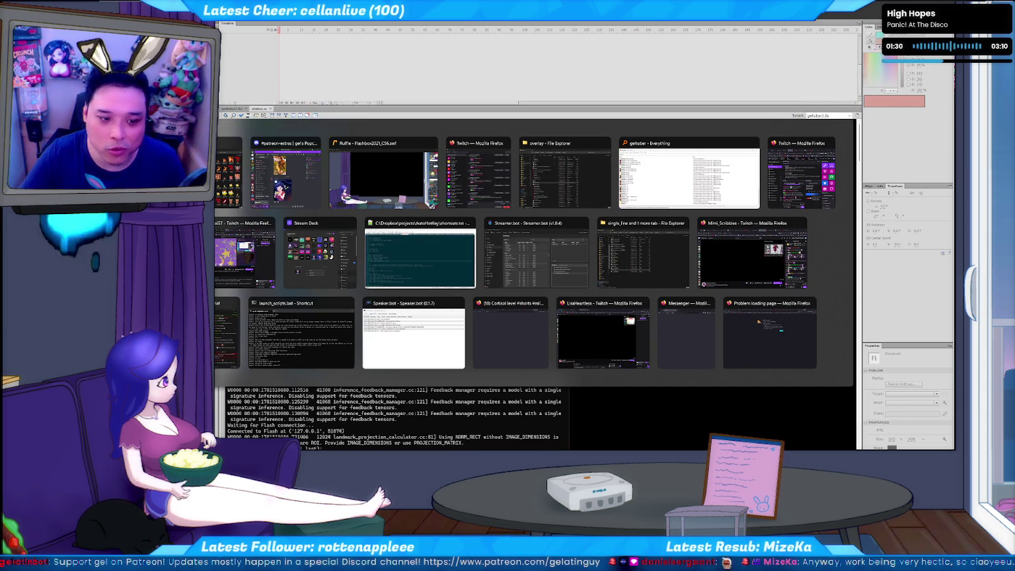
pyautogui.press('Tab')
pyautogui.press('Up')
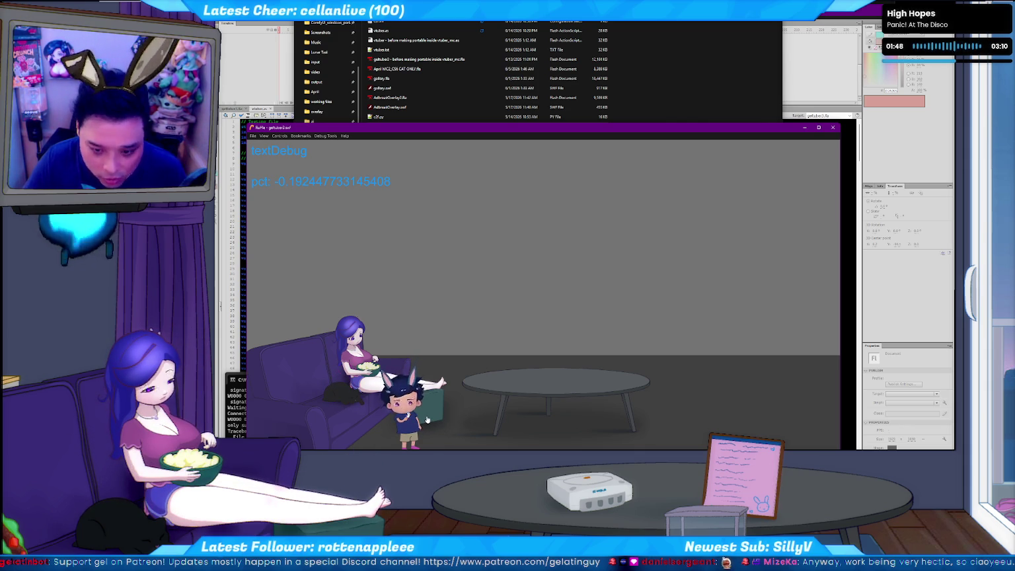
# - Close the Ruffle gelatuber.swf player and bring the Flash code editor forward
pyautogui.click(834, 129)
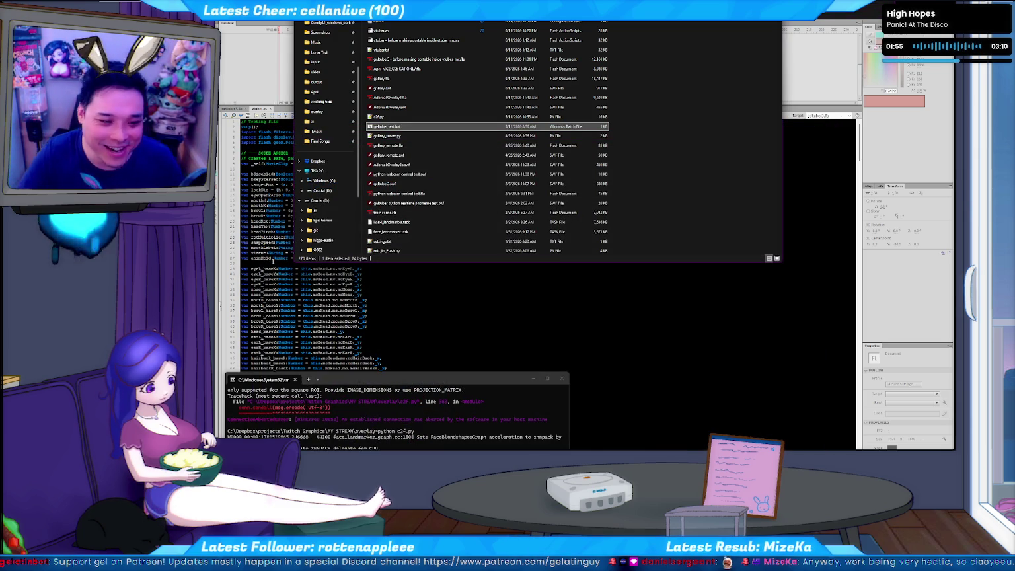
pyautogui.click(425, 308)
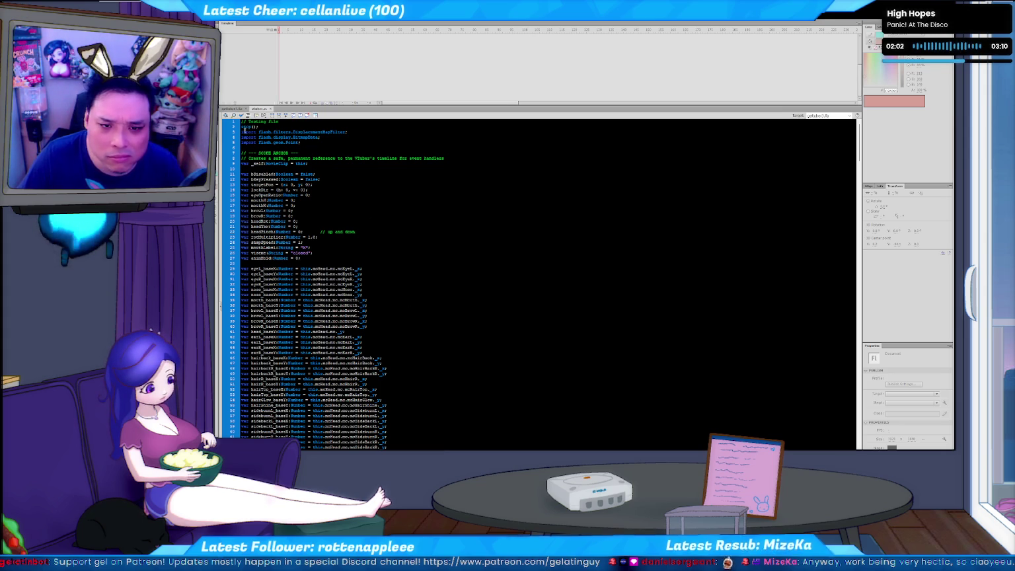
# - Replace the remaining eyeR references in the blush code with blush names
pyautogui.press('F3')
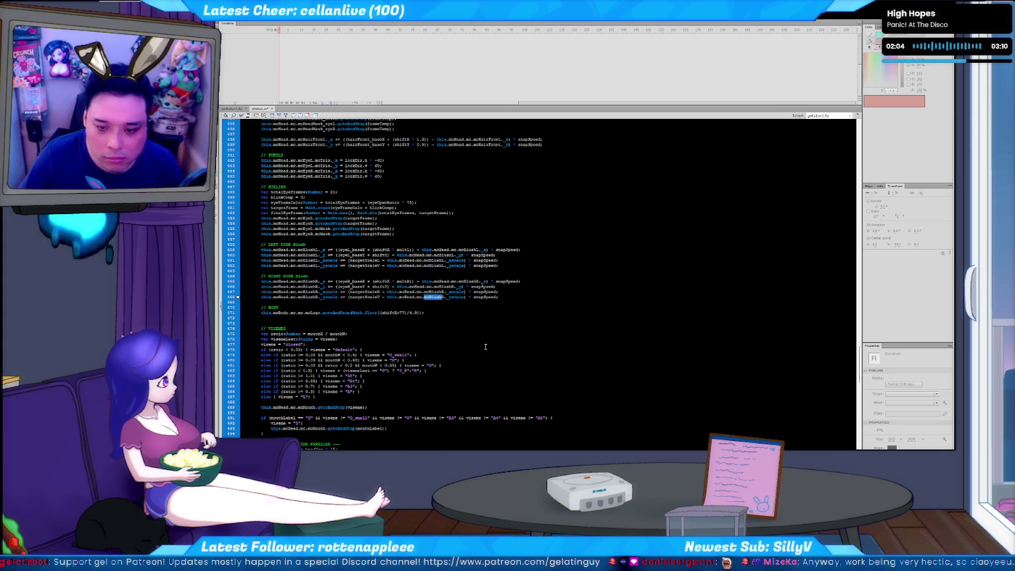
pyautogui.scroll(-1, 485, 346)
pyautogui.scroll(3, 453, 333)
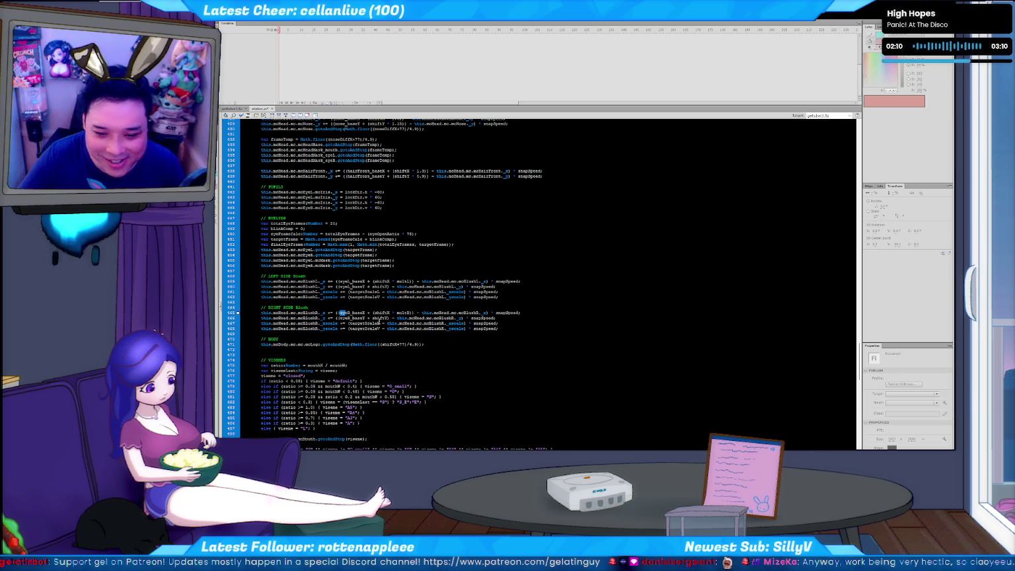
pyautogui.doubleClick(344, 313)
pyautogui.hotkey('ctrl', 'f')
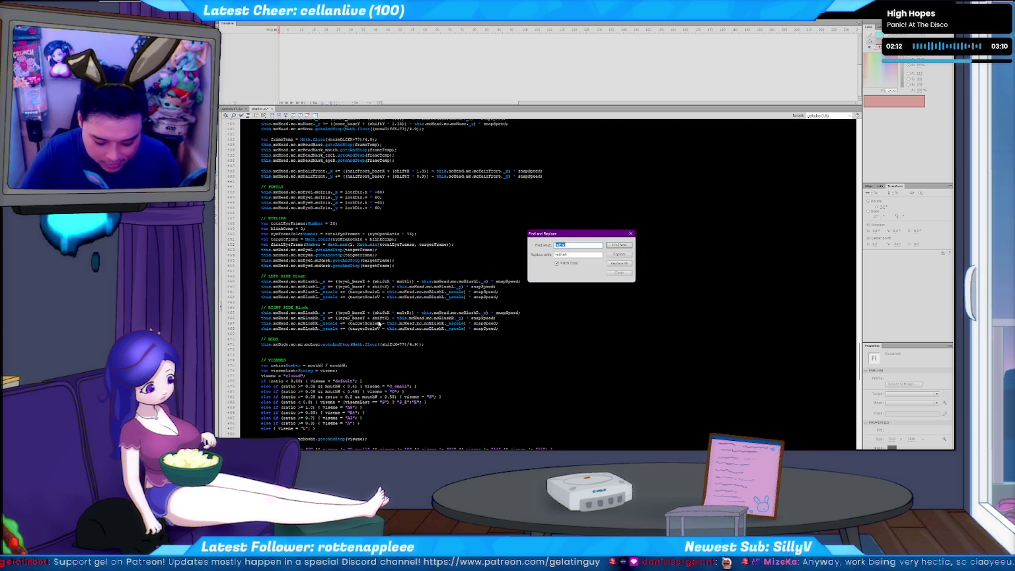
pyautogui.write('blu')
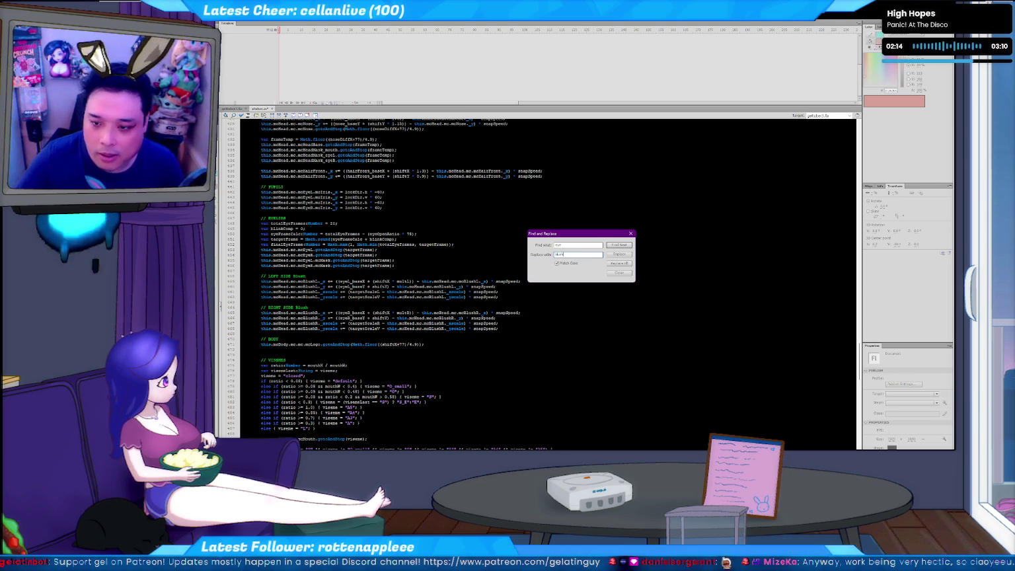
pyautogui.click(619, 245)
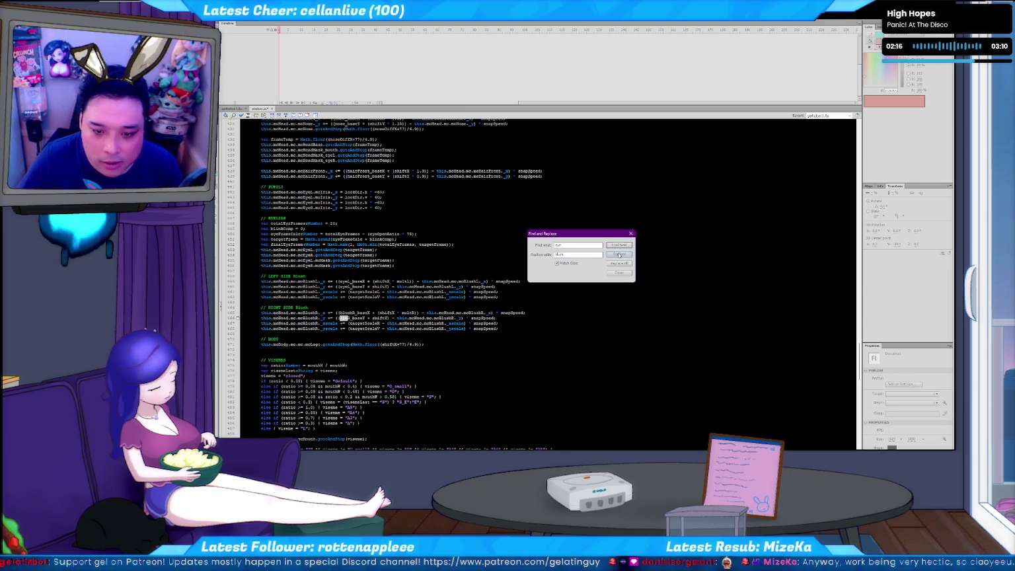
pyautogui.click(619, 254)
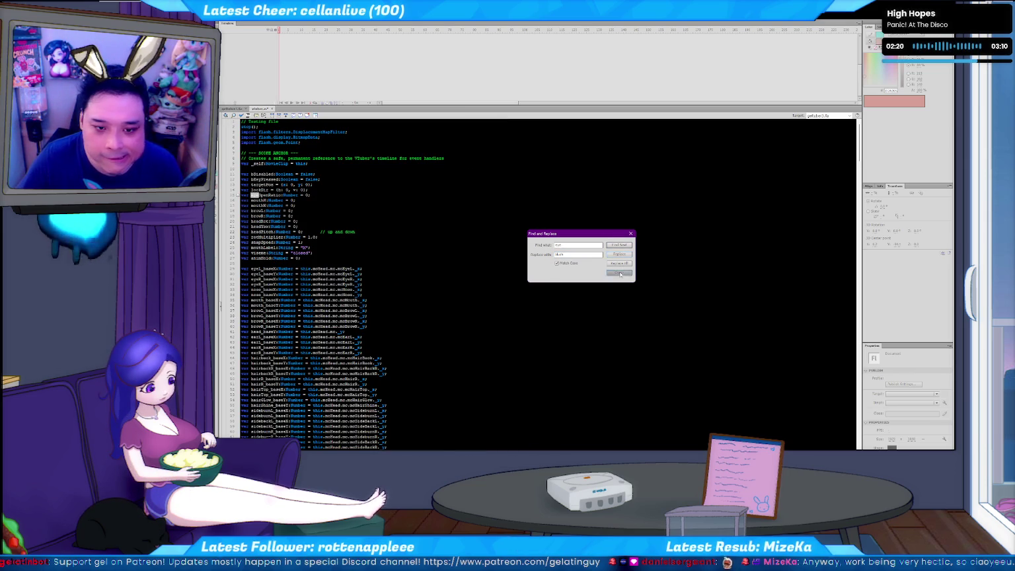
pyautogui.click(620, 273)
# - Apply the last eye-to-blush replacement and run the overlay as a Test Movie
pyautogui.hotkey('ctrl', 'z')
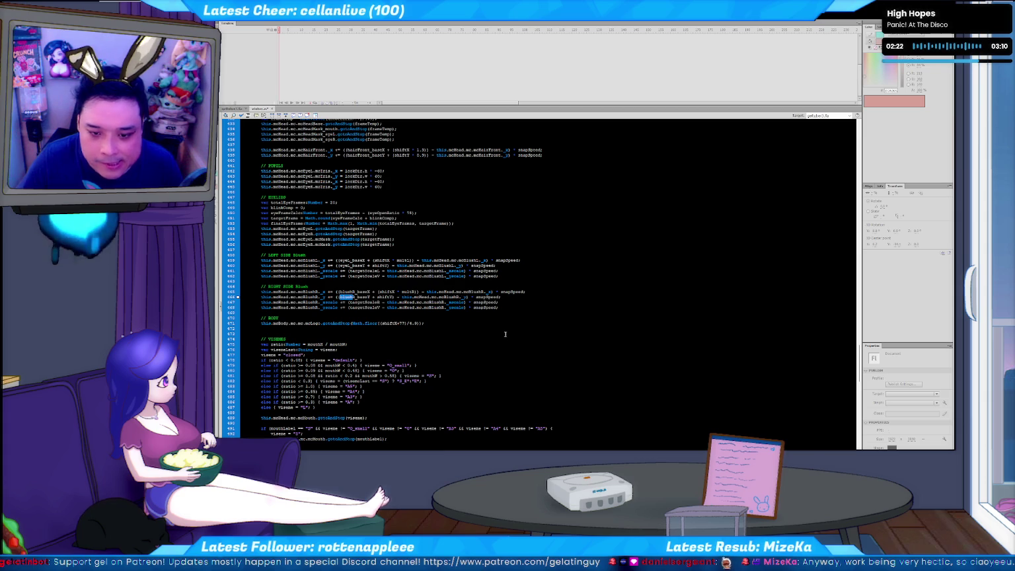
pyautogui.hotkey('ctrl', 'f')
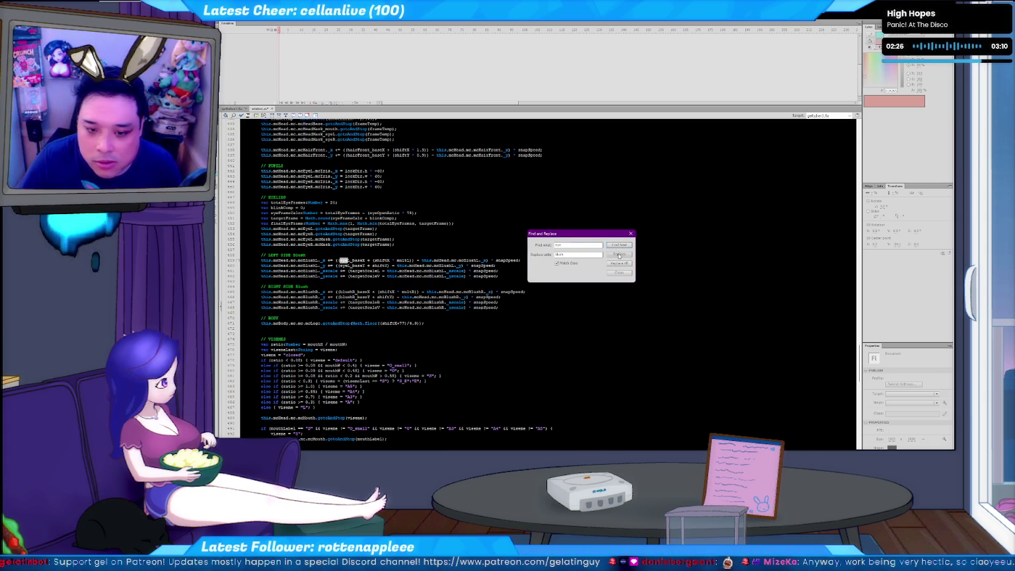
pyautogui.click(619, 255)
pyautogui.click(618, 273)
pyautogui.hotkey('ctrl', 'Return')
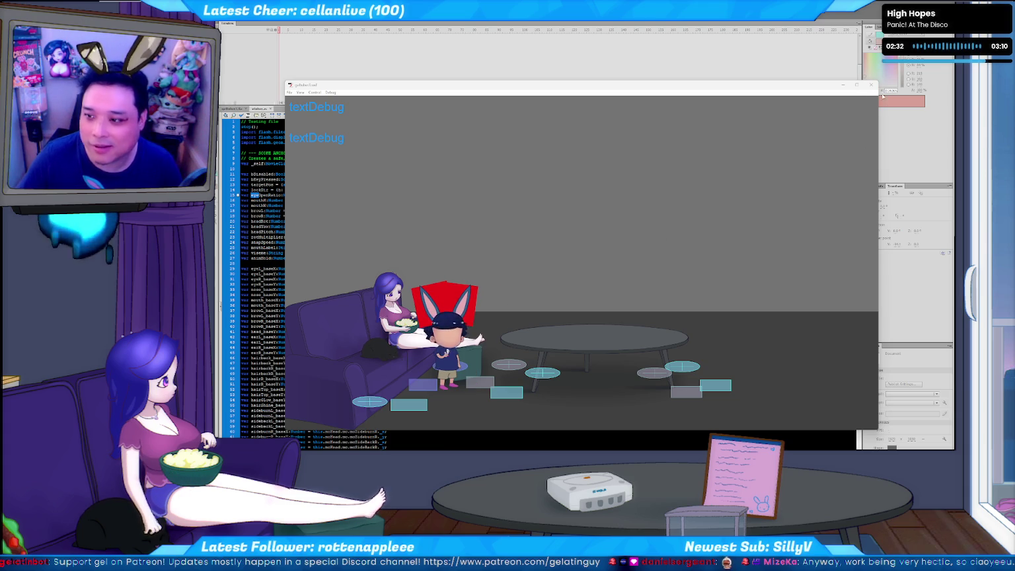
# - Close the test preview, relaunch gelluber test.bat, and return to the ActionScript editor
pyautogui.hotkey('ctrl', 'w')
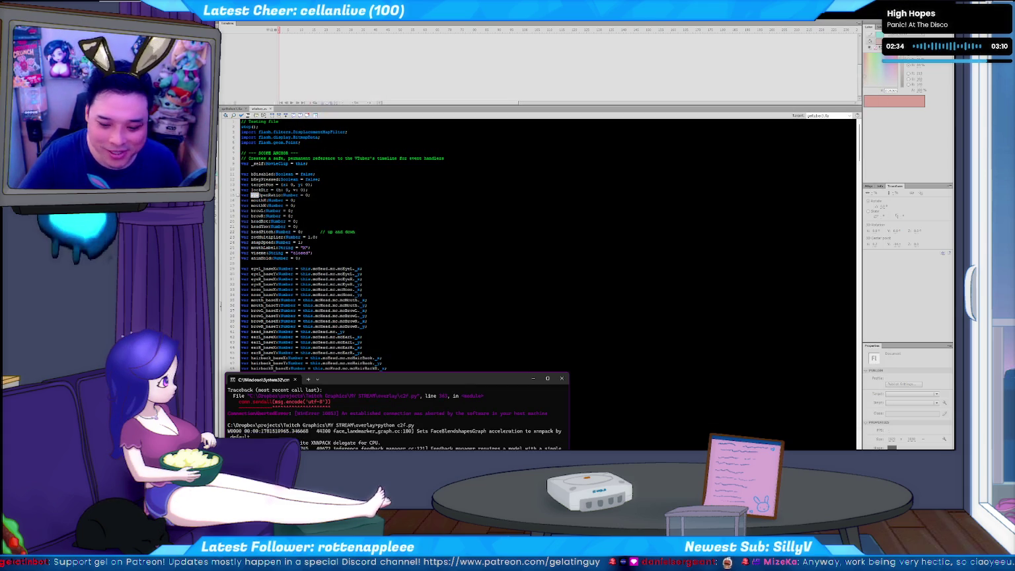
pyautogui.hotkey('alt', 'Tab')
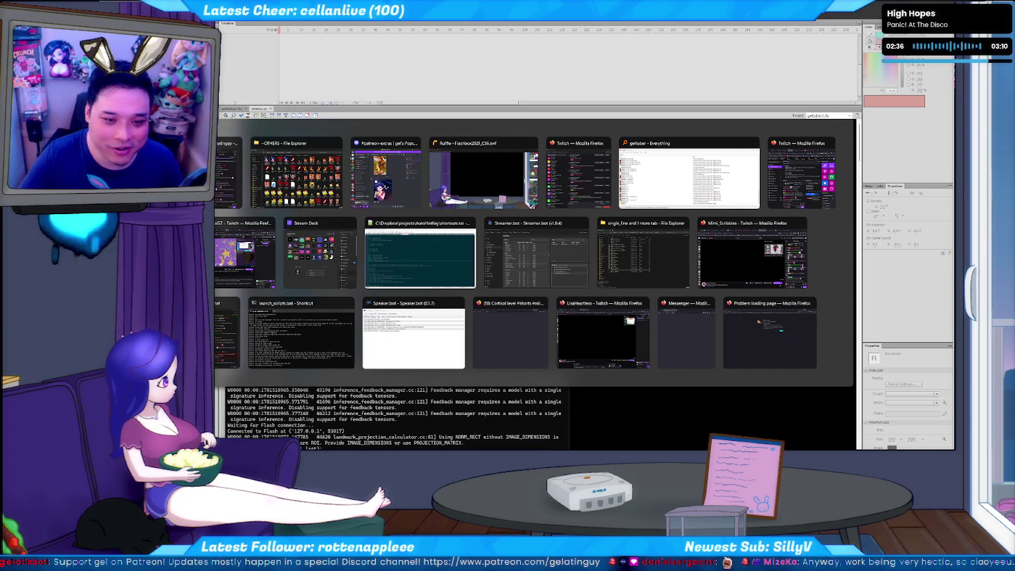
pyautogui.press('Return')
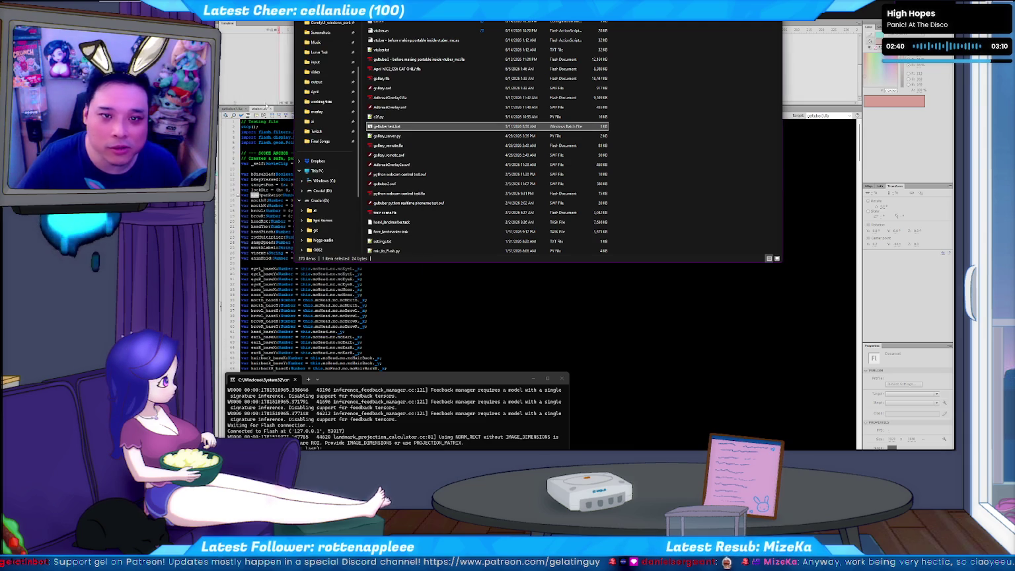
pyautogui.click(280, 127)
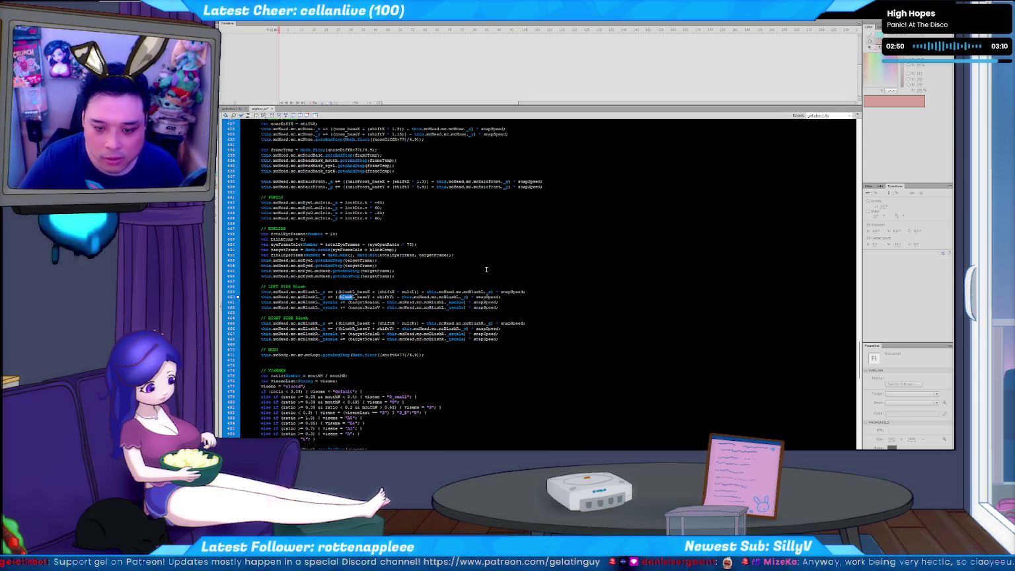
# - Duplicate the ear base X/Y variable lines below the originals
pyautogui.hotkey('ctrl', 'Home')
pyautogui.scroll(-13, 429, 236)
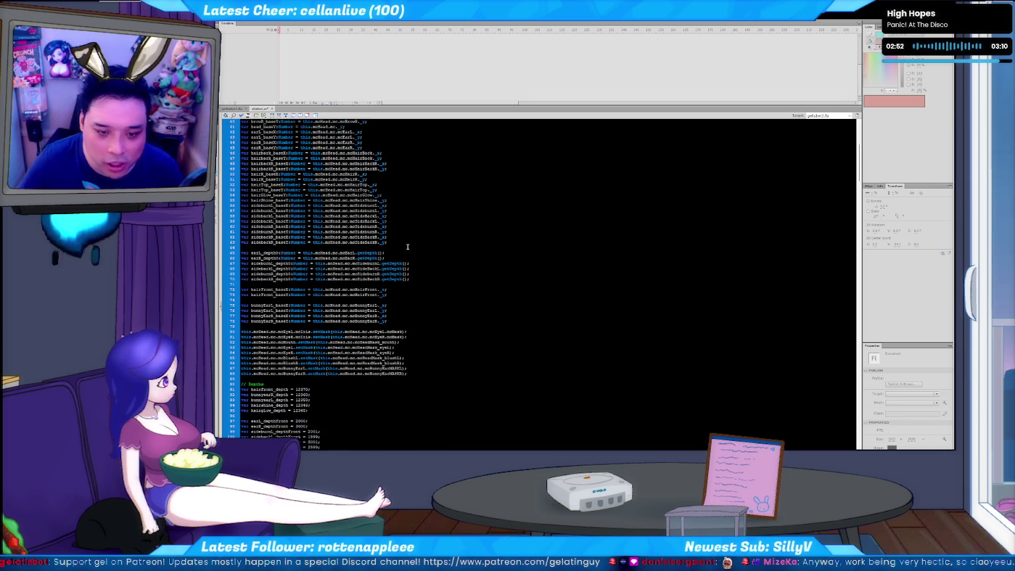
pyautogui.scroll(3, 408, 247)
pyautogui.scroll(3, 348, 233)
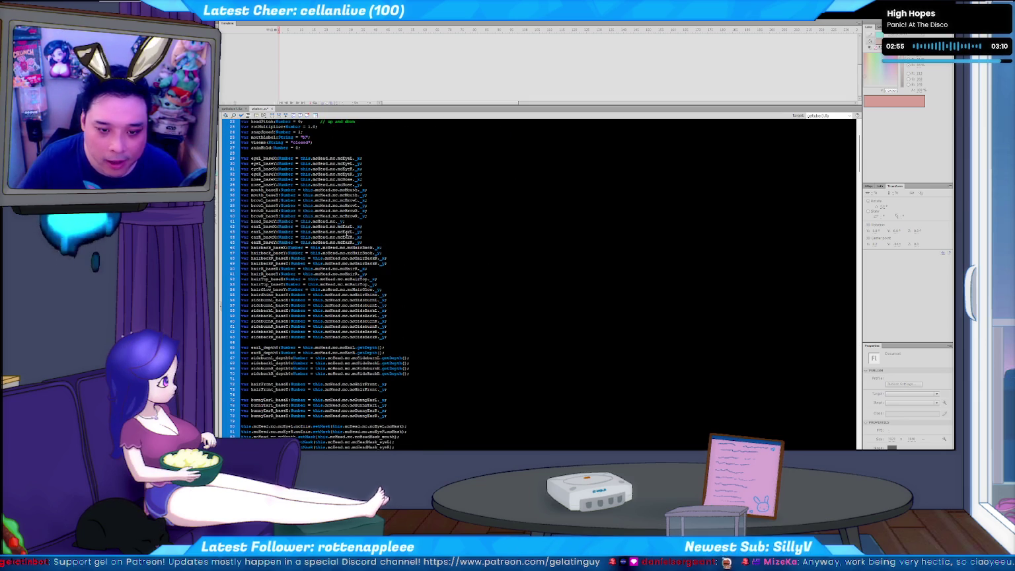
pyautogui.press('Home')
pyautogui.hotkey('shift', 'Down')
pyautogui.hotkey('shift', 'Down')
pyautogui.hotkey('shift', 'Down')
pyautogui.hotkey('shift', 'Down')
pyautogui.press('Right')
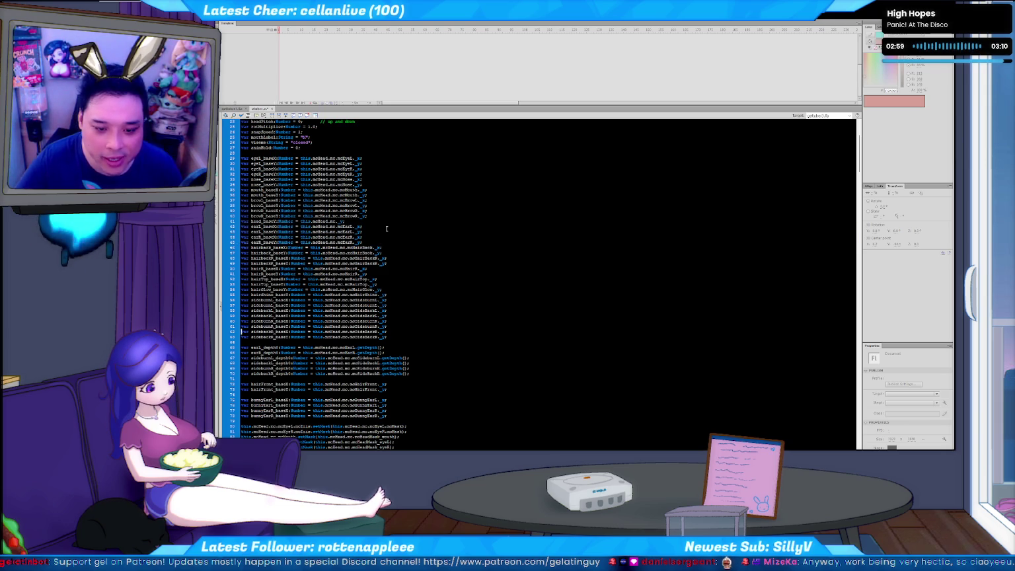
pyautogui.press('Return')
pyautogui.hotkey('ctrl', 'v')
# - Rename earL to blushL and earR to blushR in the copied lines
pyautogui.hotkey('ctrl', 'f')
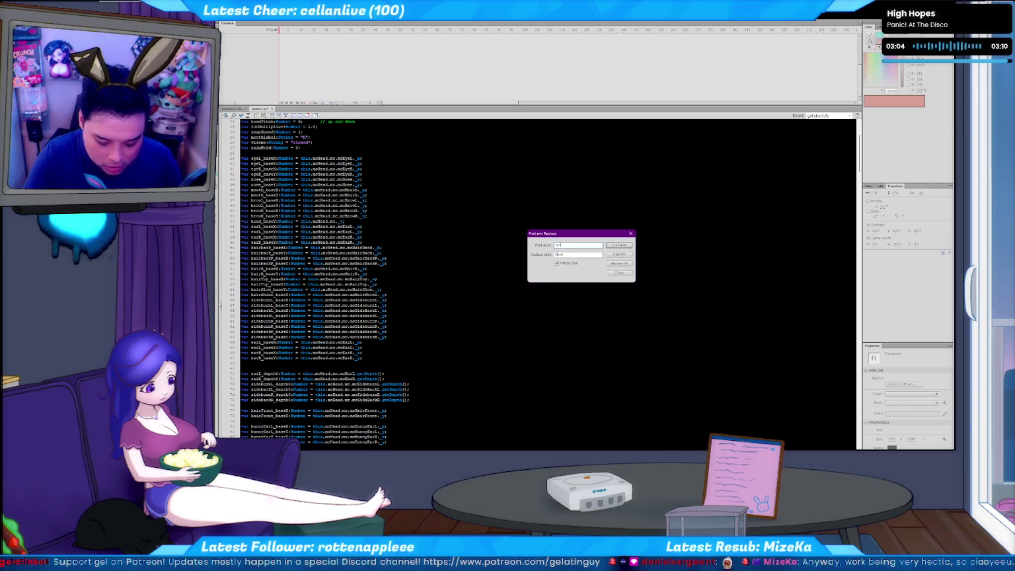
pyautogui.write('ar')
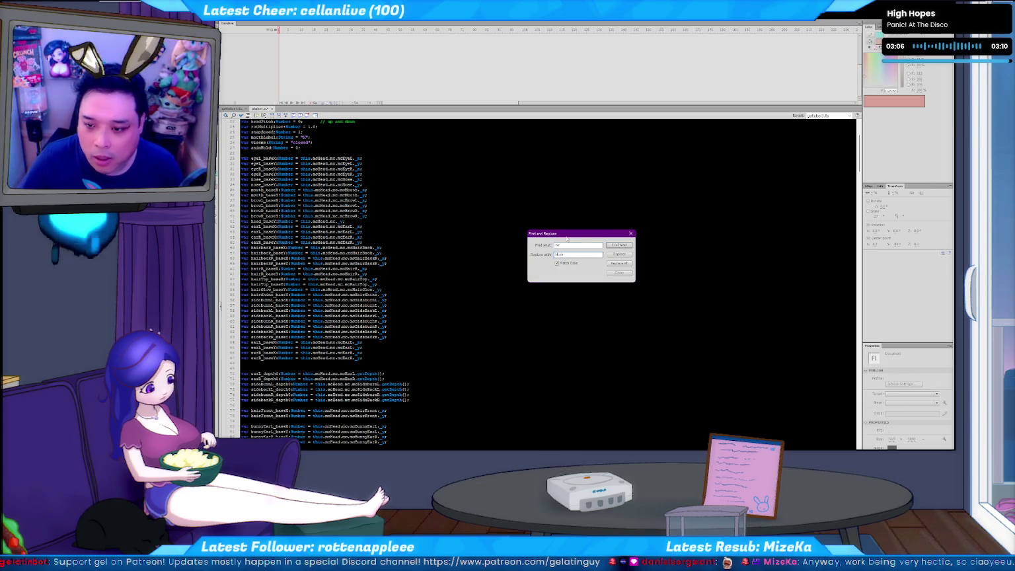
pyautogui.click(620, 245)
pyautogui.click(619, 254)
pyautogui.click(620, 255)
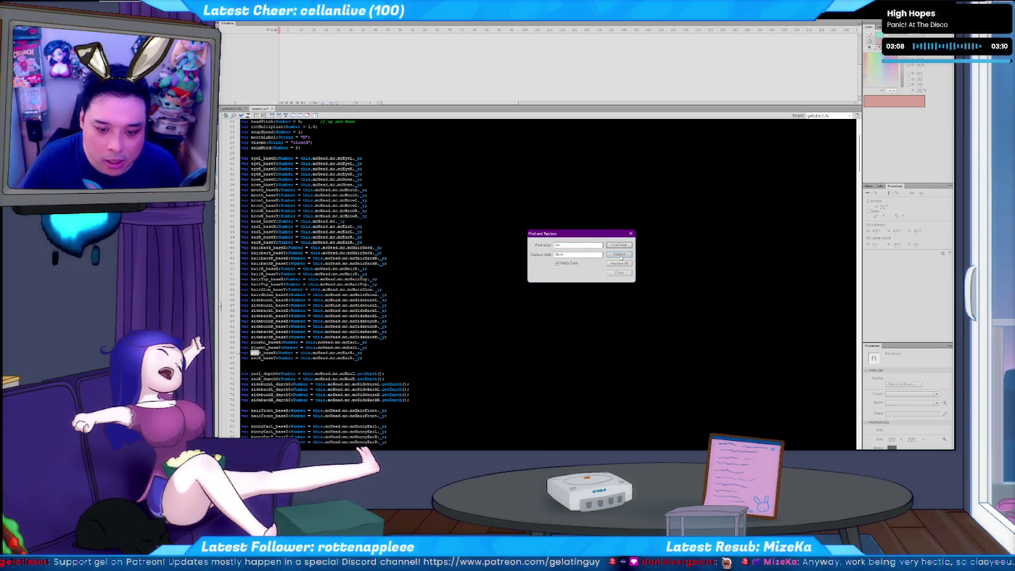
pyautogui.click(620, 255)
pyautogui.click(620, 255)
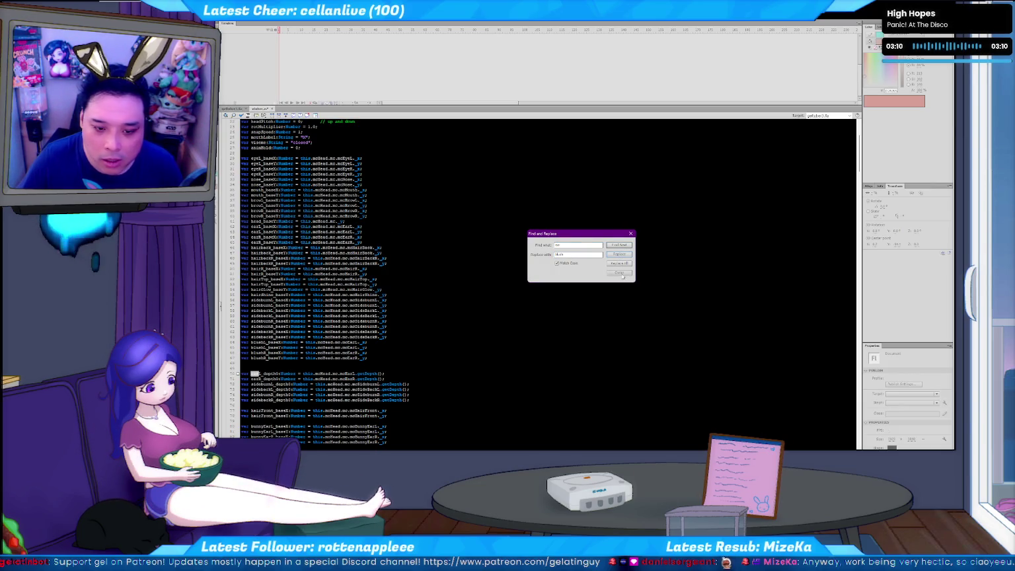
pyautogui.click(621, 273)
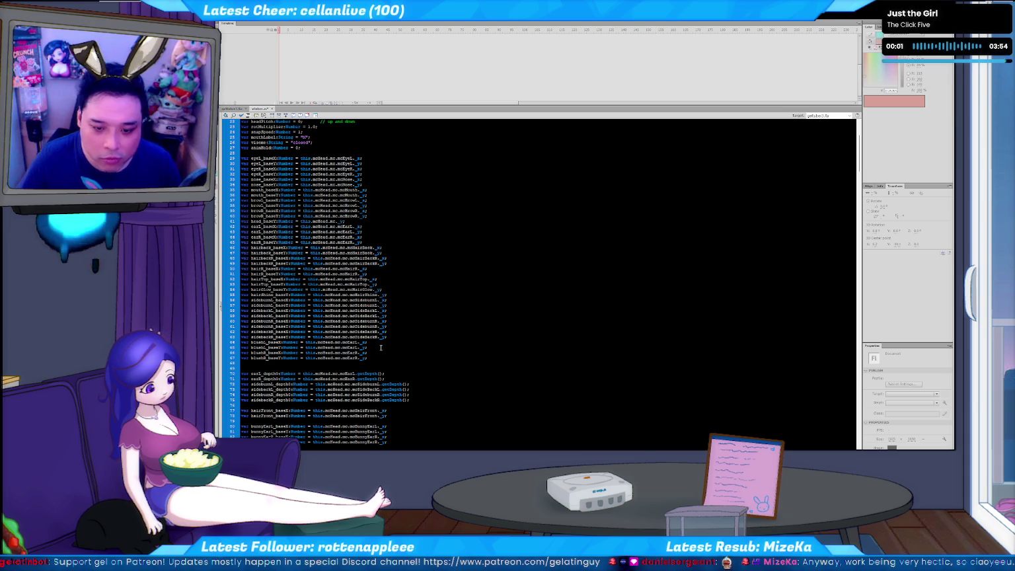
# - Point the copied lines at mcBlush instead of mcEar, then test-run the overlay
pyautogui.hotkey('ctrl', 'f')
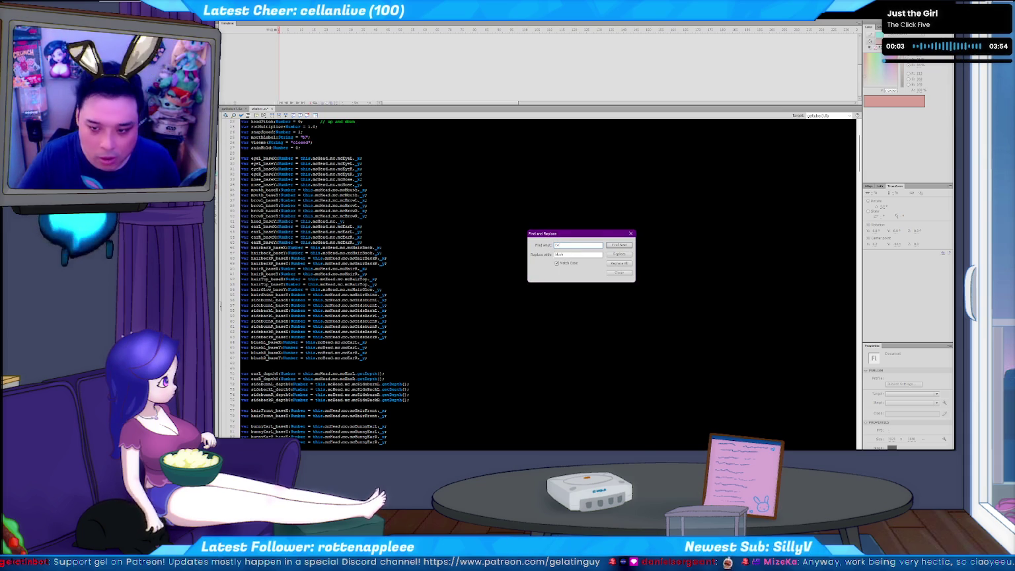
pyautogui.press('Tab')
pyautogui.press('BackSpace')
pyautogui.write('sh')
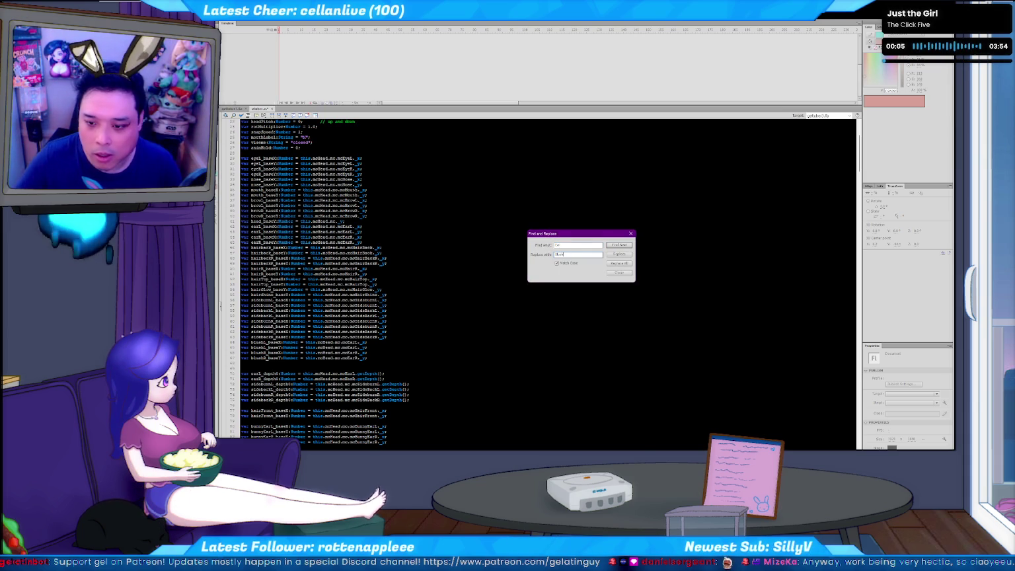
pyautogui.doubleClick(619, 254)
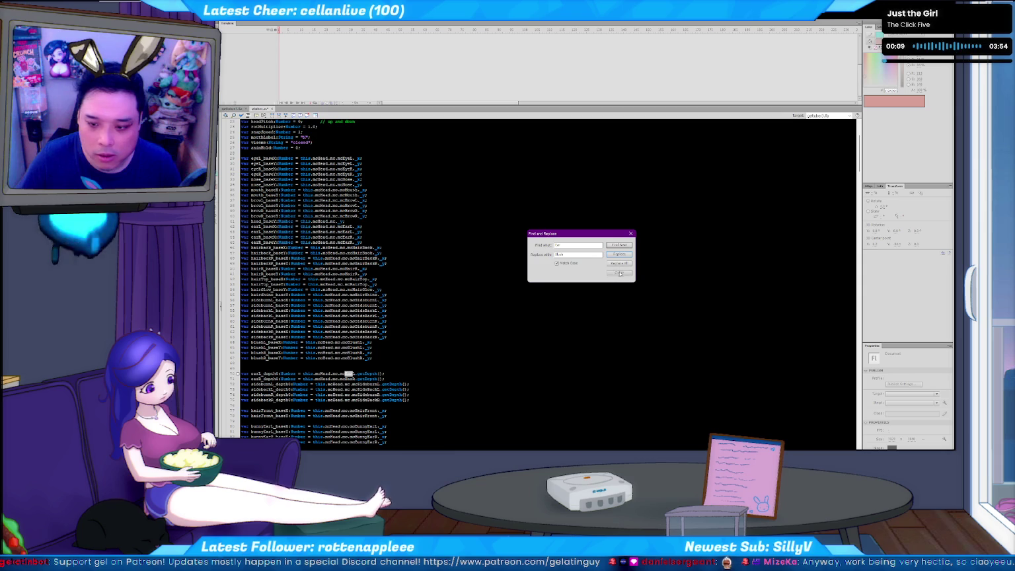
pyautogui.click(619, 273)
pyautogui.click(406, 311)
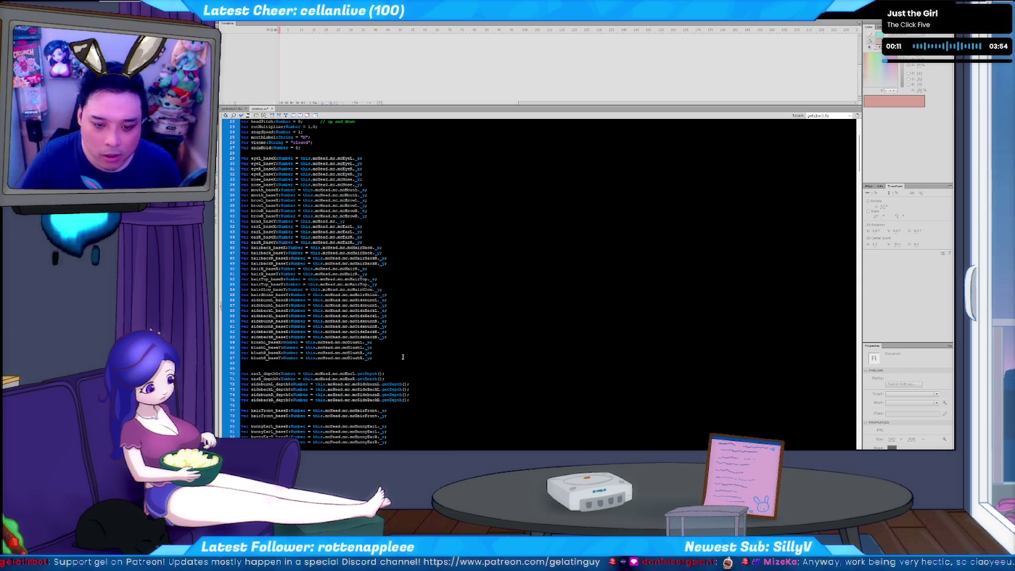
pyautogui.hotkey('ctrl', 'Return')
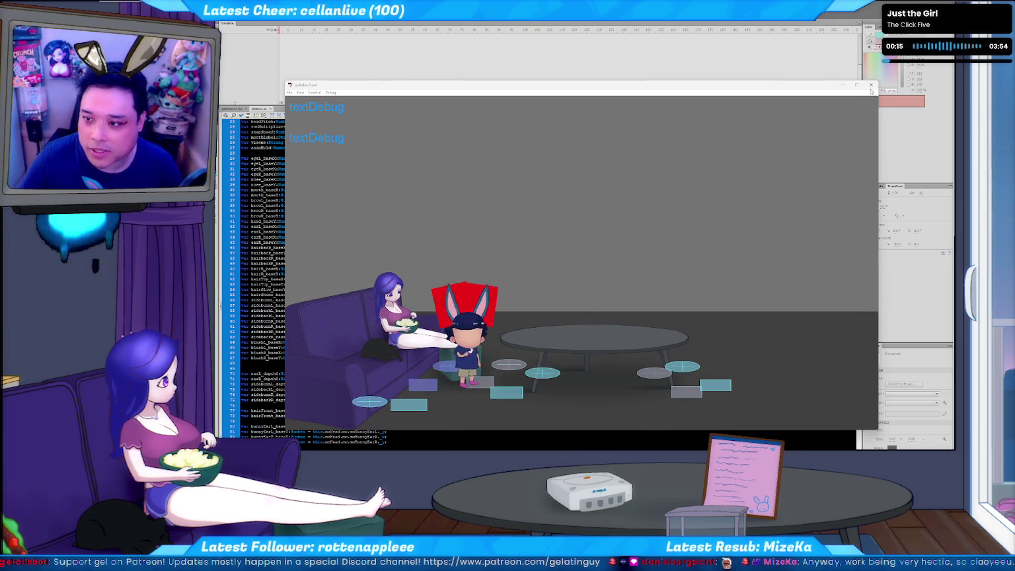
pyautogui.click(871, 85)
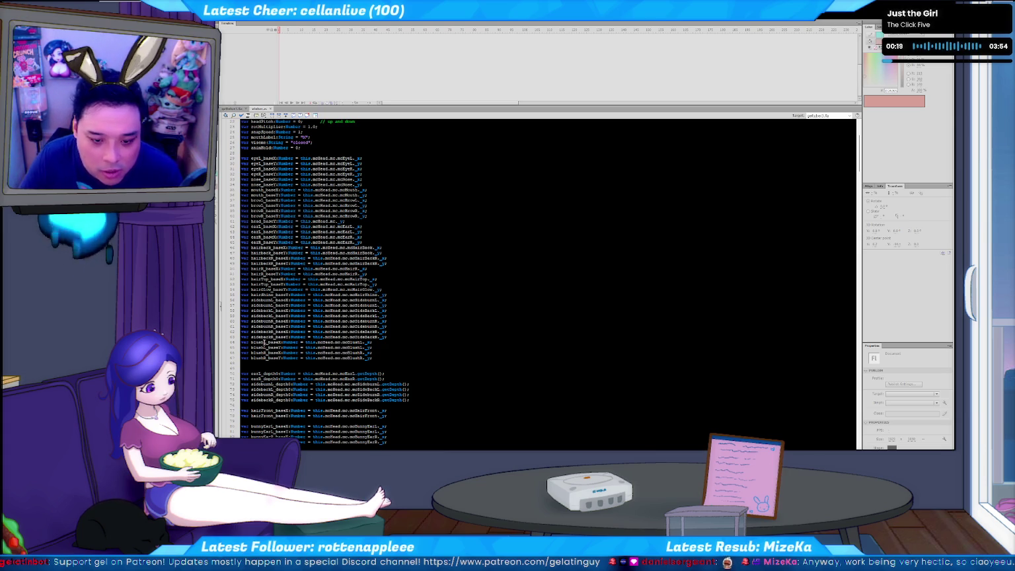
# - Find 'blush' in the script and review the left and right blush movement lines using blushL and blushR
pyautogui.click(422, 360)
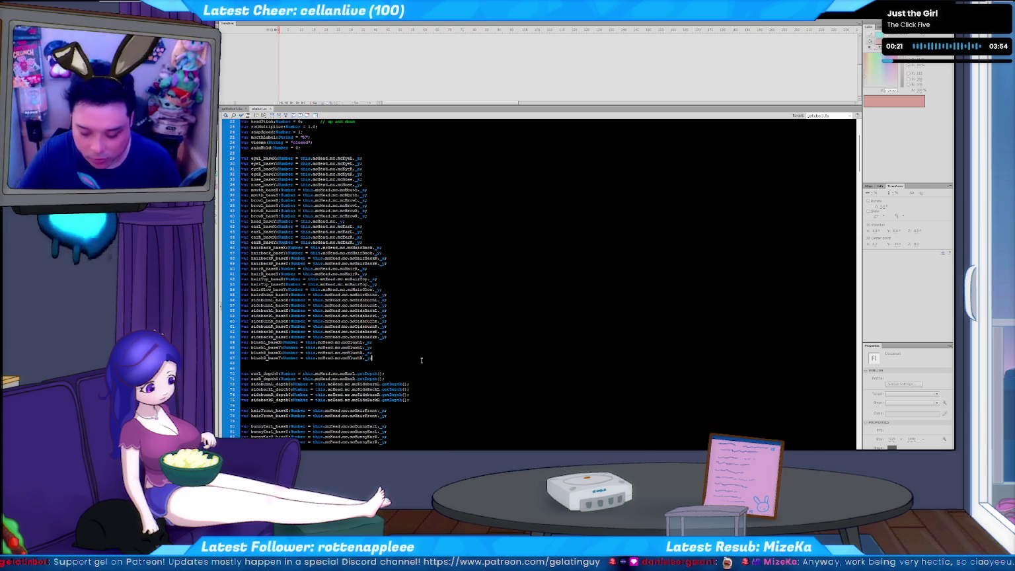
pyautogui.hotkey('ctrl', 'f')
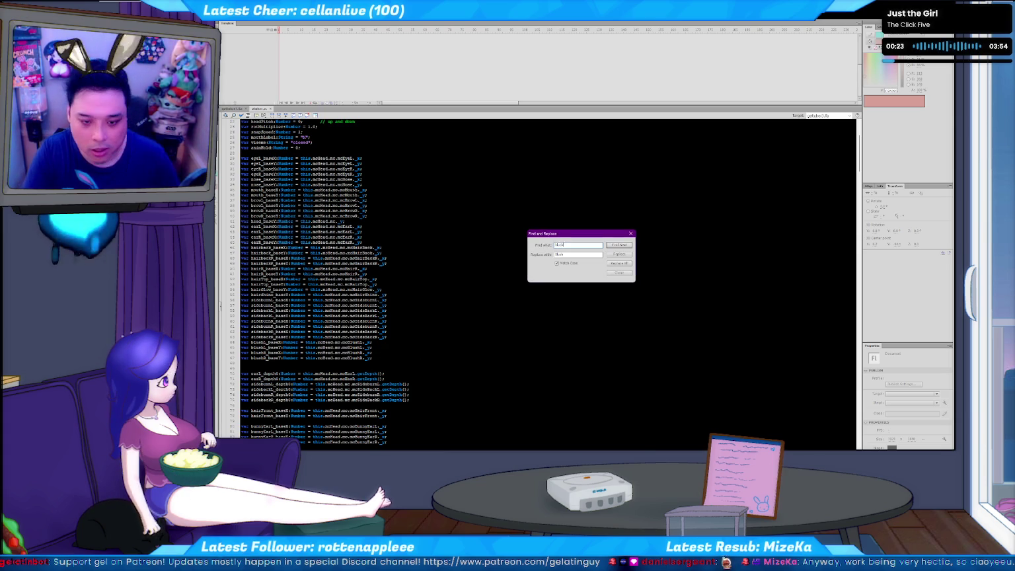
pyautogui.press('Return')
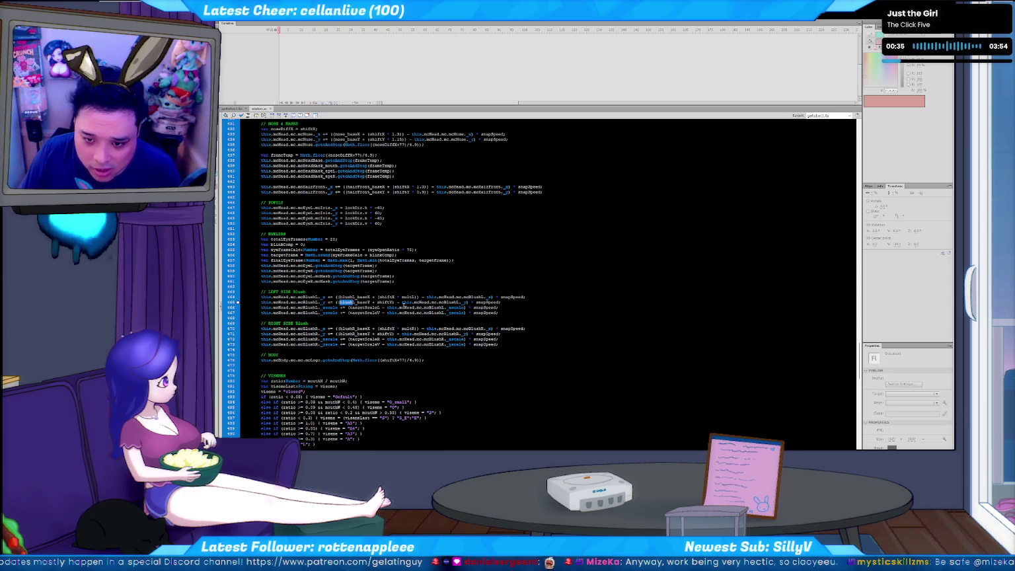
pyautogui.click(381, 319)
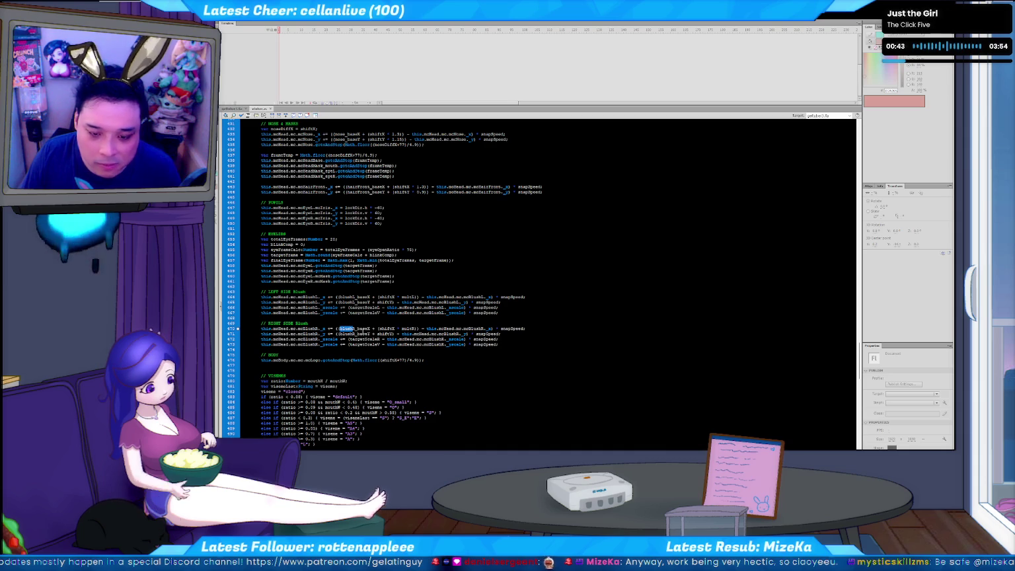
pyautogui.click(368, 328)
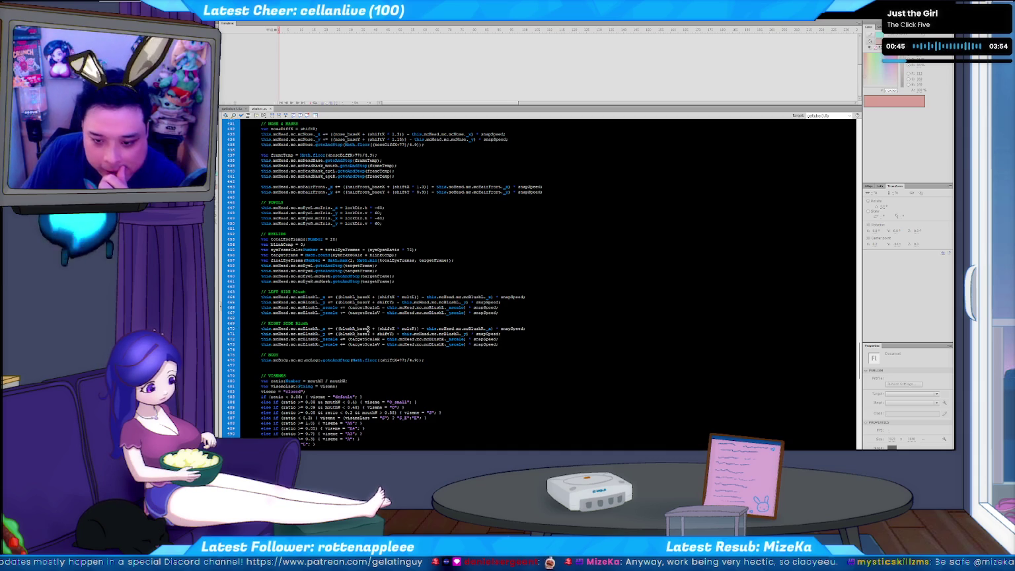
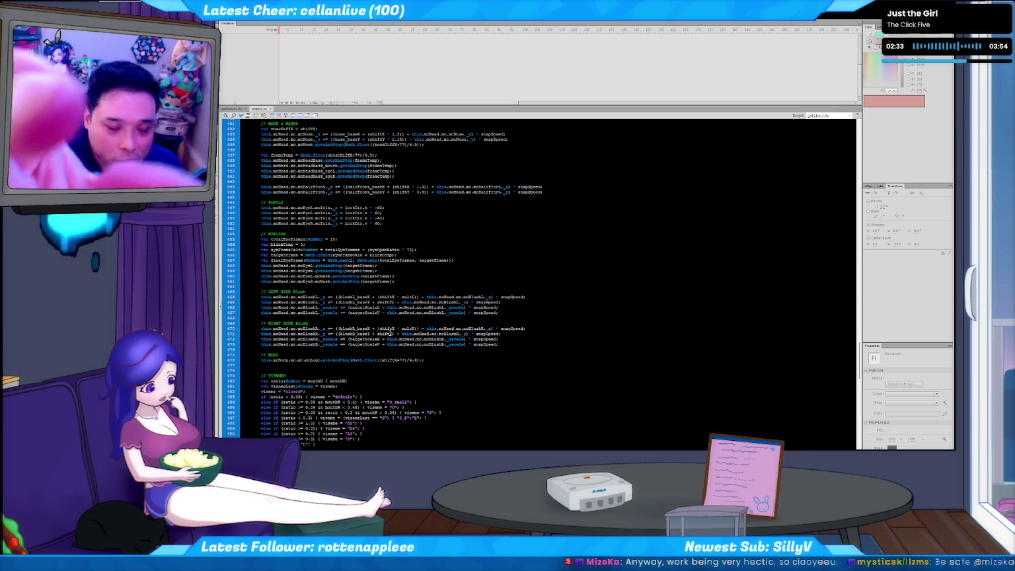
# - Select shiftY on line 471, then open Steam's STARSEEKER: Astroneer Expeditions store page
pyautogui.doubleClick(389, 334)
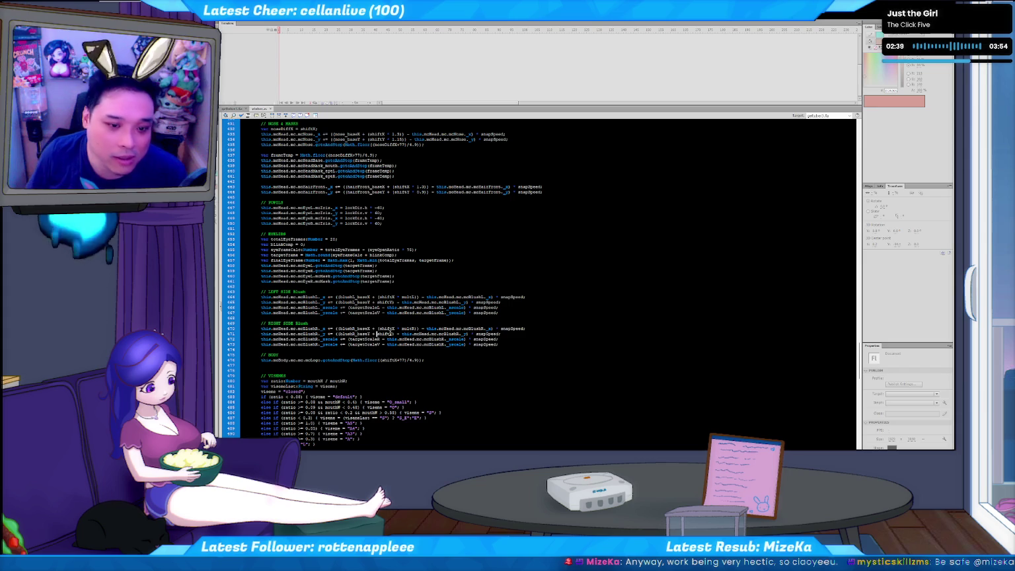
pyautogui.moveTo(392, 334); pyautogui.dragTo(376, 334)
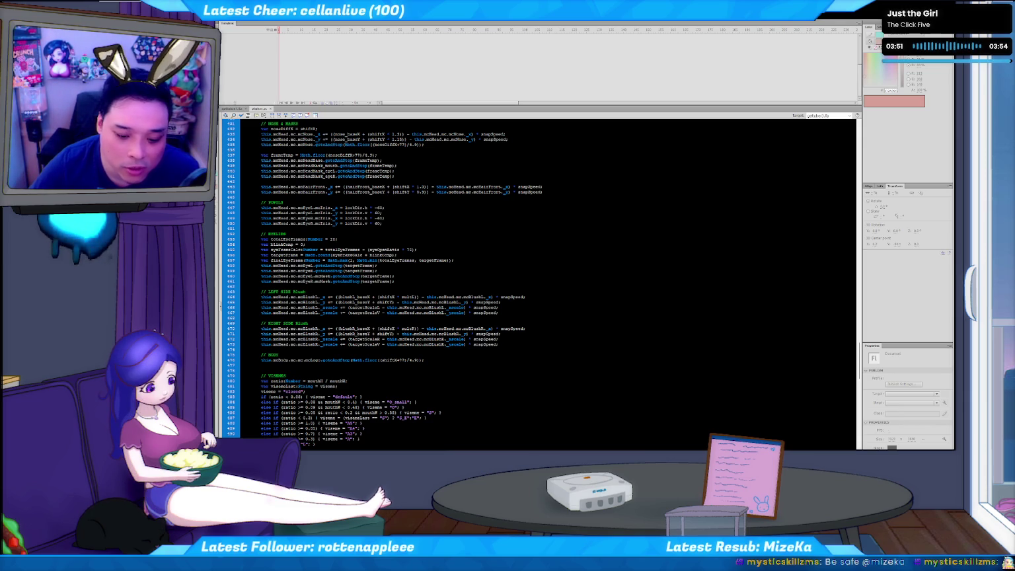
pyautogui.hotkey('alt', 'Tab')
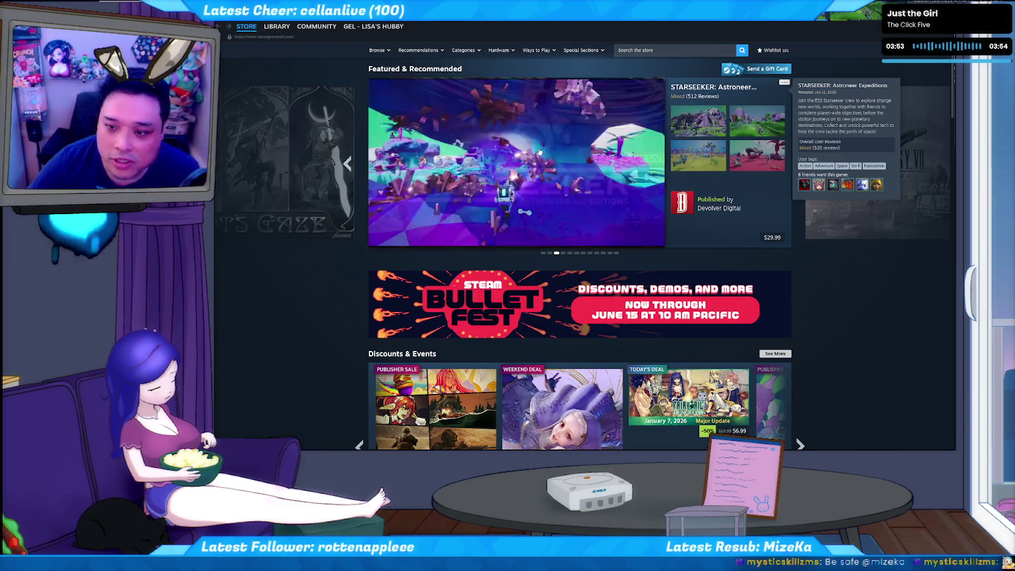
pyautogui.click(642, 196)
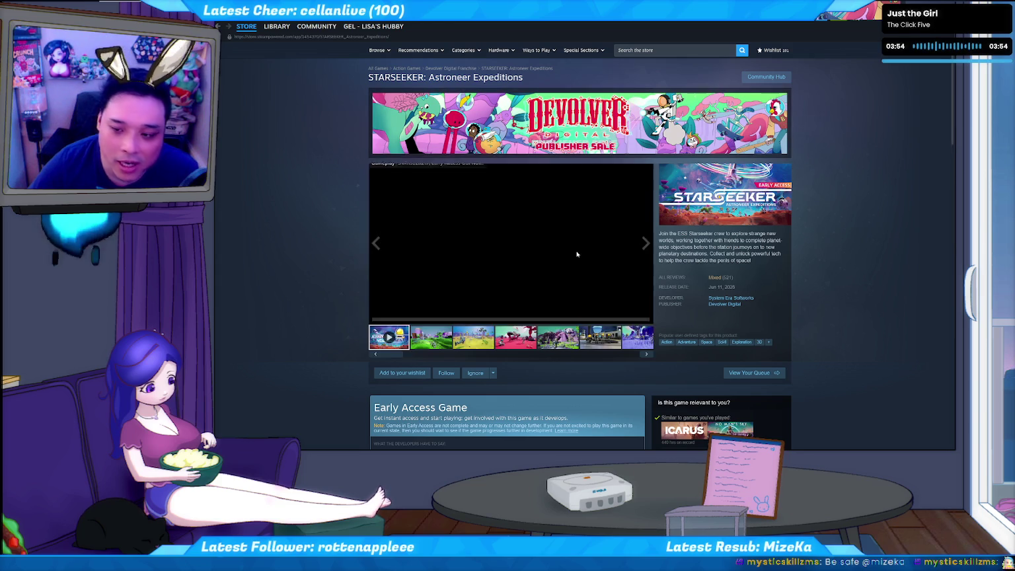
# - Browse STARSEEKER screenshots: the green landscape, the yellow-ground shot and the next one
pyautogui.scroll(-1, 696, 355)
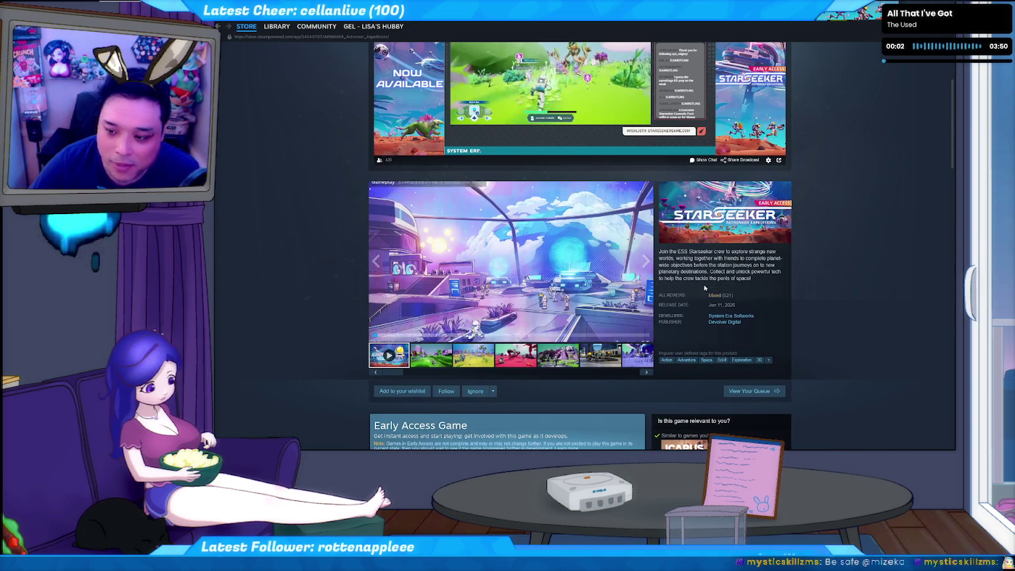
pyautogui.click(436, 357)
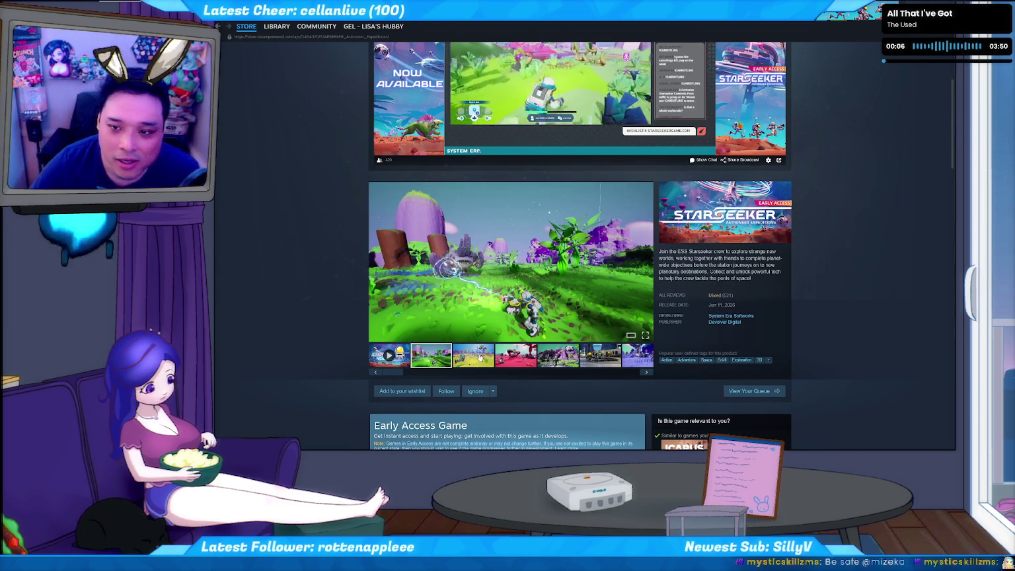
pyautogui.scroll(-1, 814, 361)
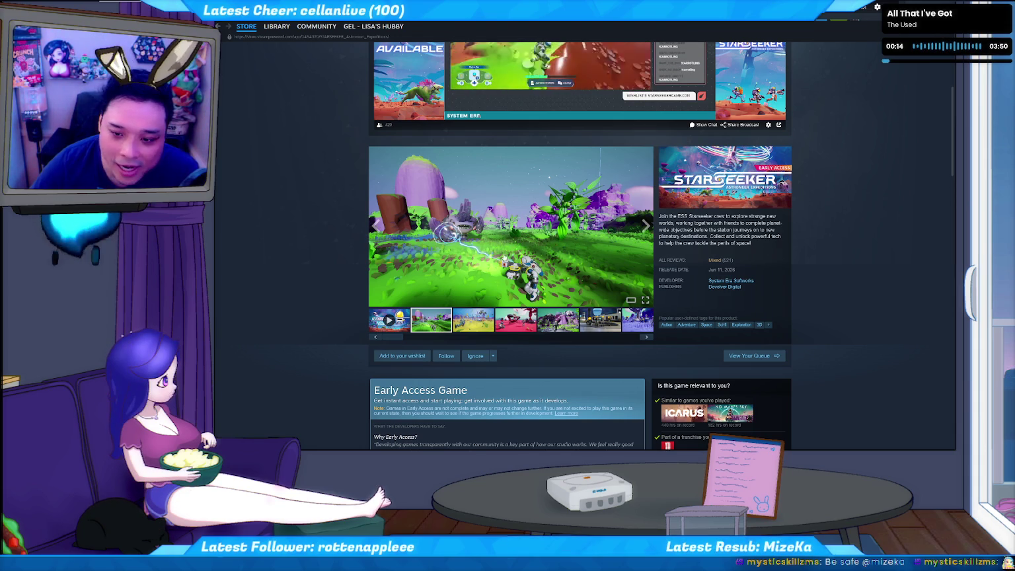
pyautogui.click(479, 318)
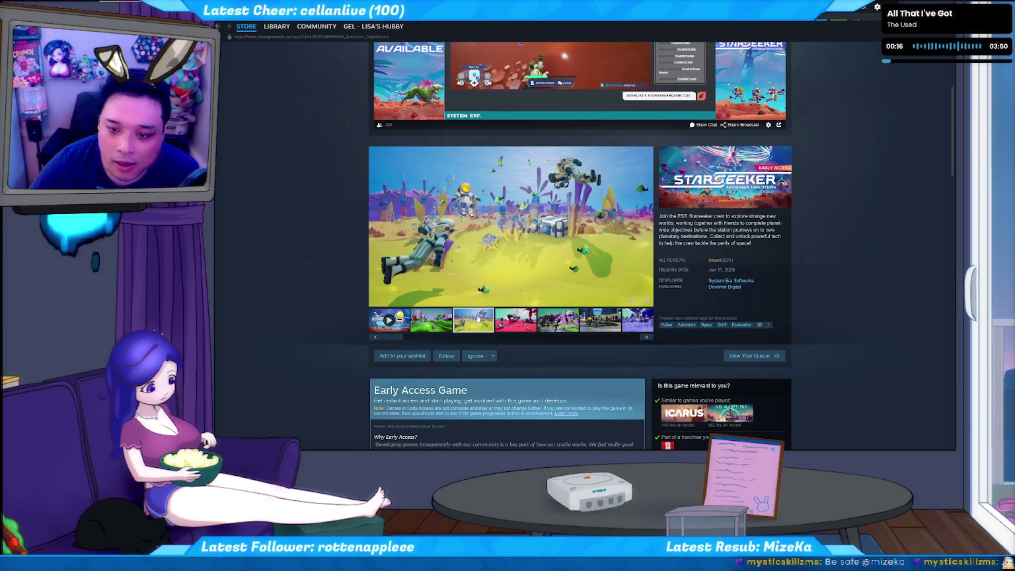
pyautogui.click(515, 317)
pyautogui.moveTo(511, 226)
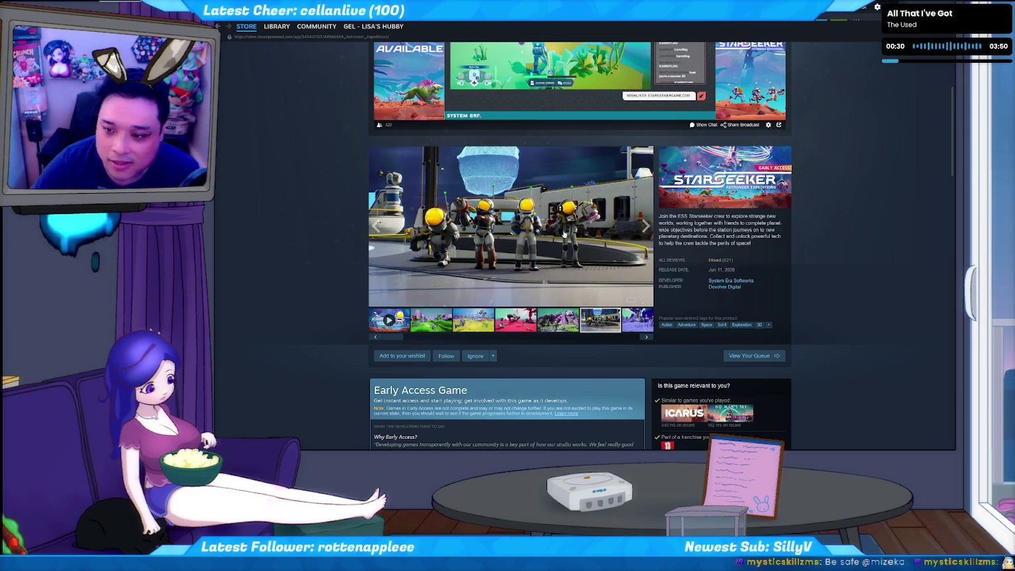
pyautogui.scroll(-1, 559, 314)
# - View the remaining STARSEEKER screenshots, including the purple-blue one and the station interior
pyautogui.scroll(-2, 628, 308)
pyautogui.scroll(-1, 694, 303)
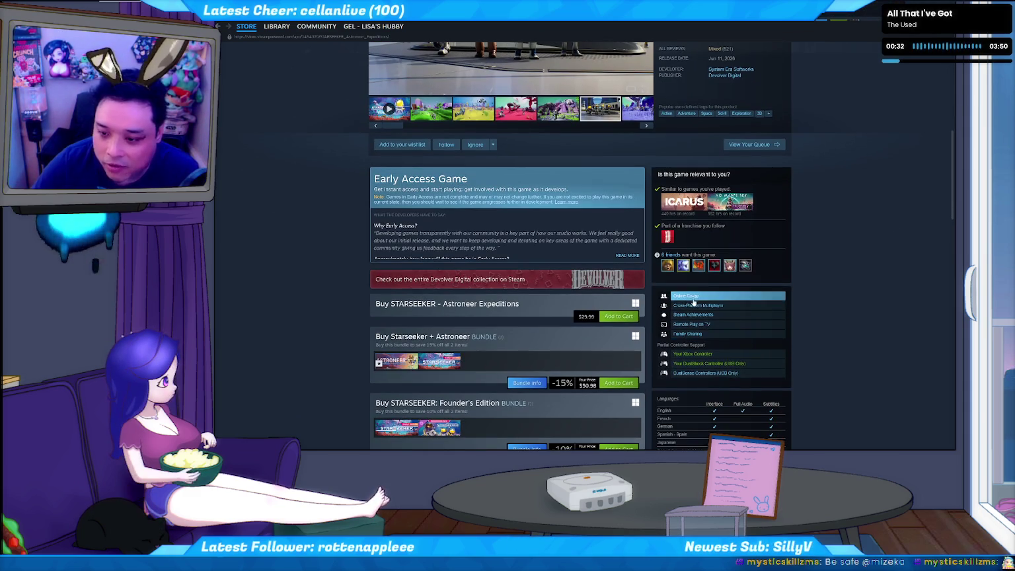
pyautogui.scroll(4, 695, 302)
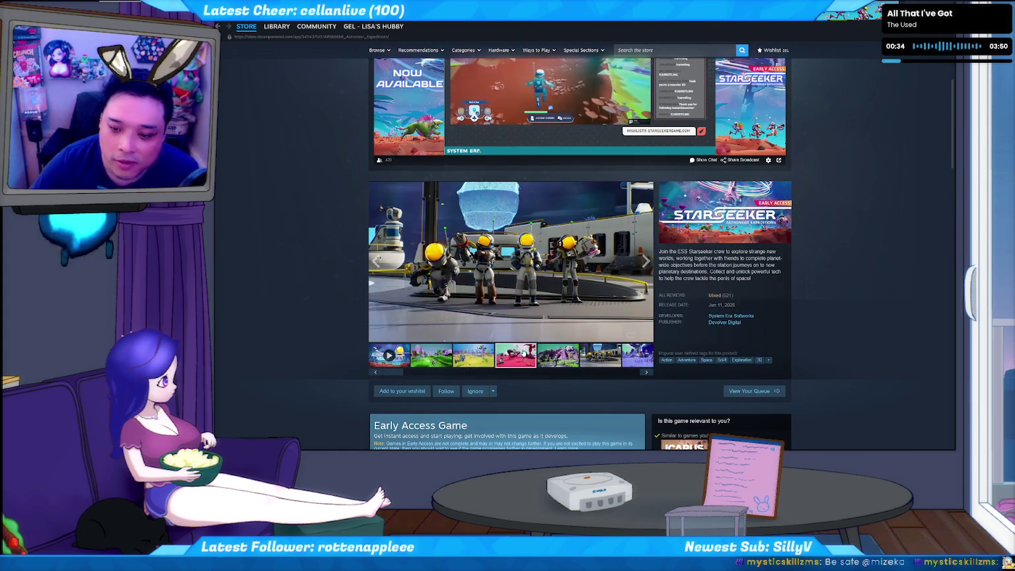
pyautogui.click(562, 355)
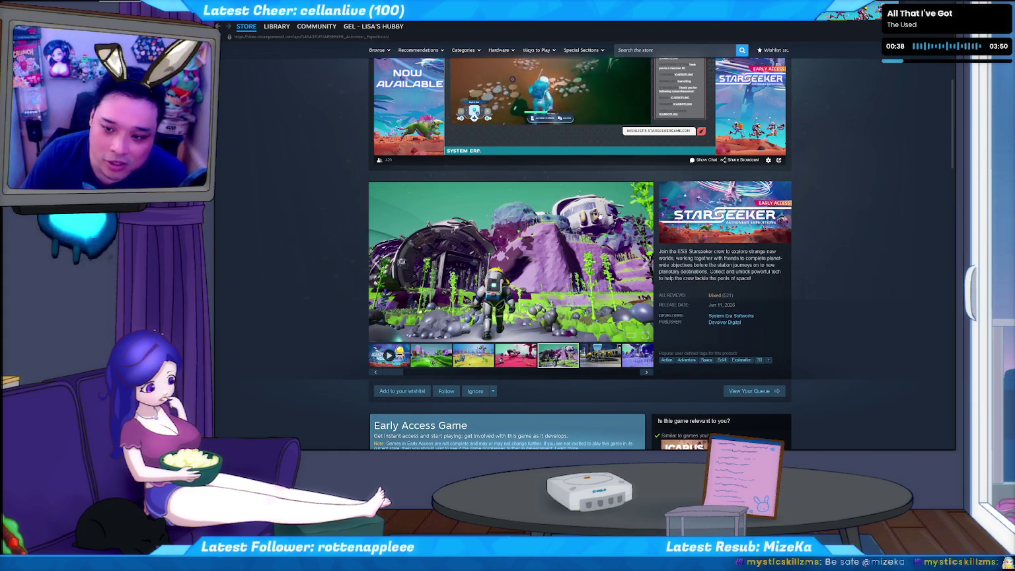
pyautogui.click(622, 361)
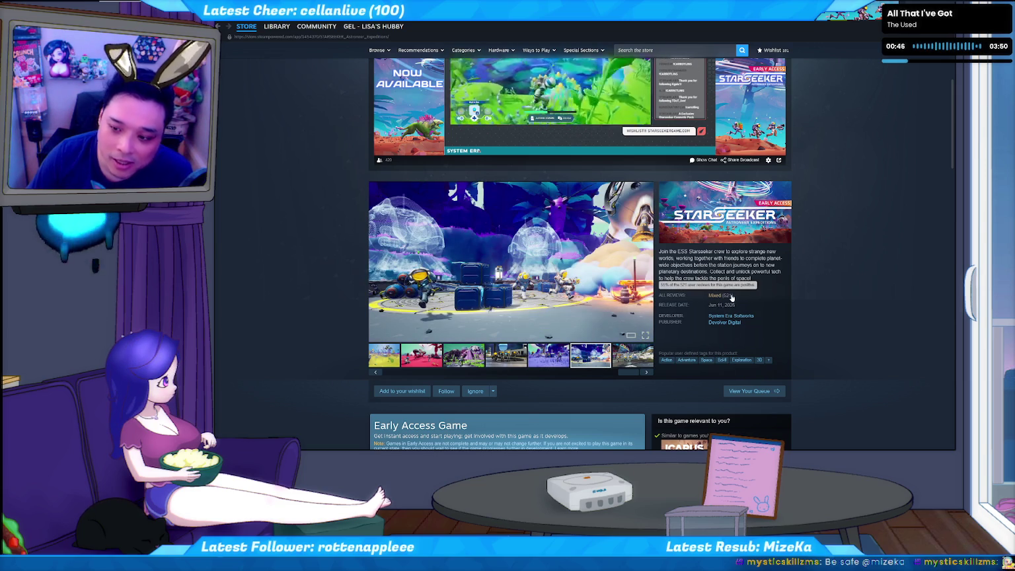
pyautogui.click(630, 357)
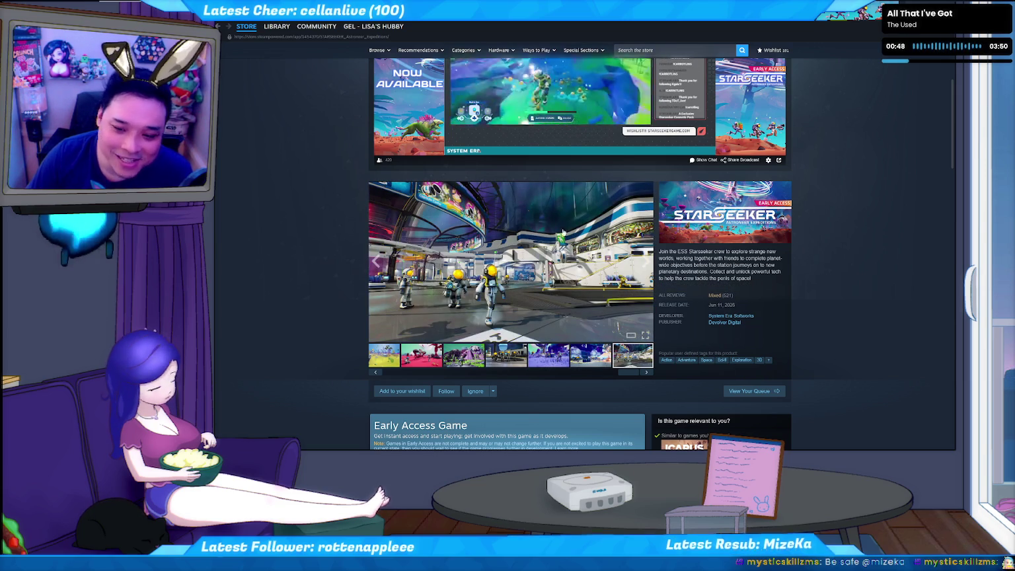
pyautogui.moveTo(628, 372)
pyautogui.mouseDown()
pyautogui.moveTo(526, 370)
pyautogui.moveTo(565, 377)
pyautogui.mouseUp()
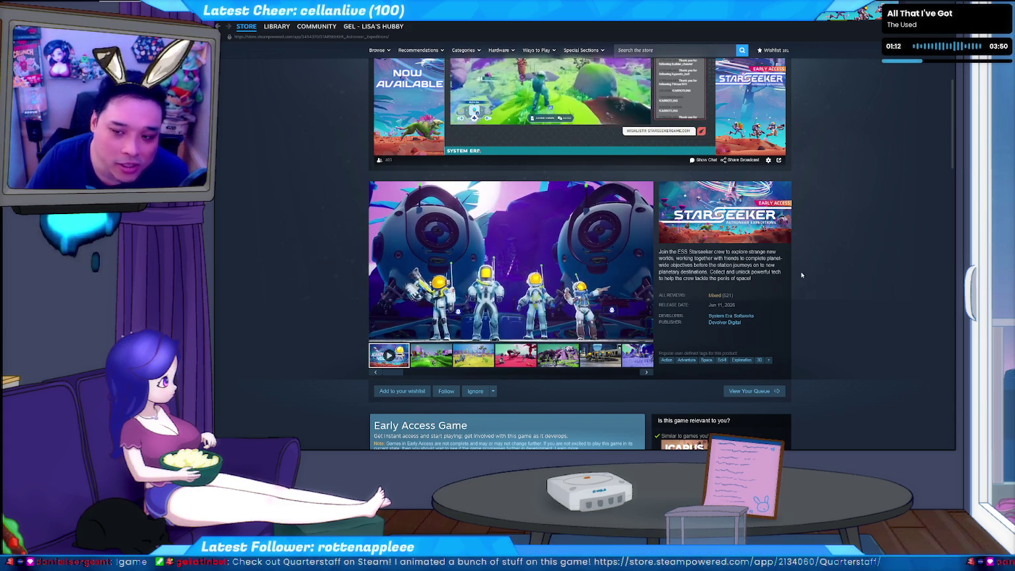
# - Search the Steam store for 'quarters' and open the Quarterstaff store page
pyautogui.click(657, 50)
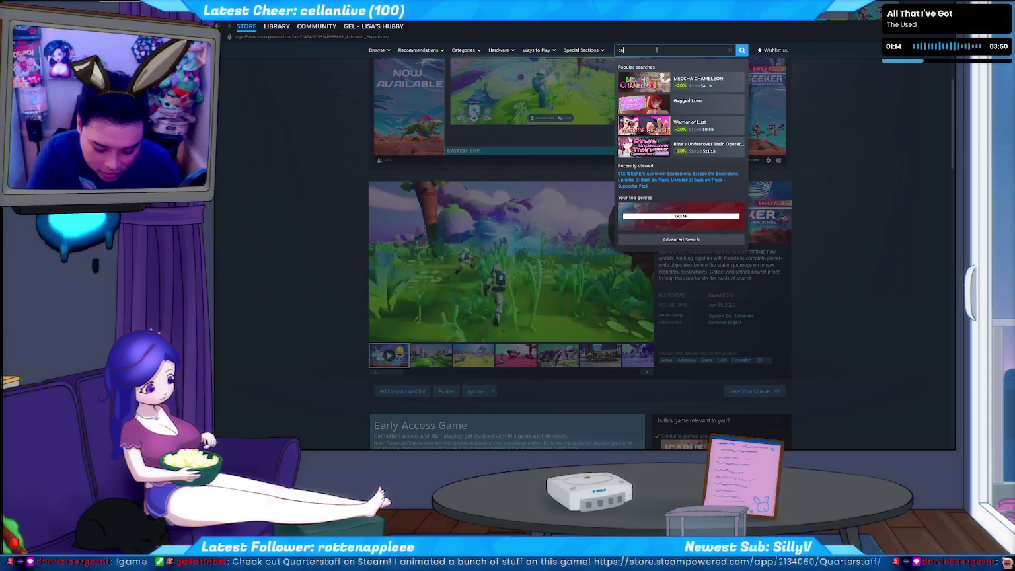
pyautogui.write('quarte')
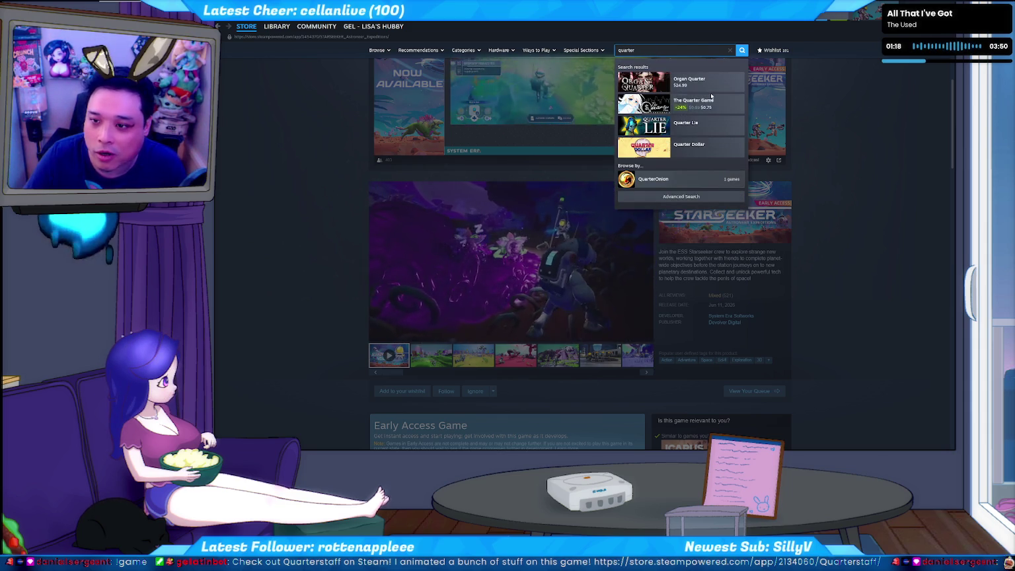
pyautogui.write('r')
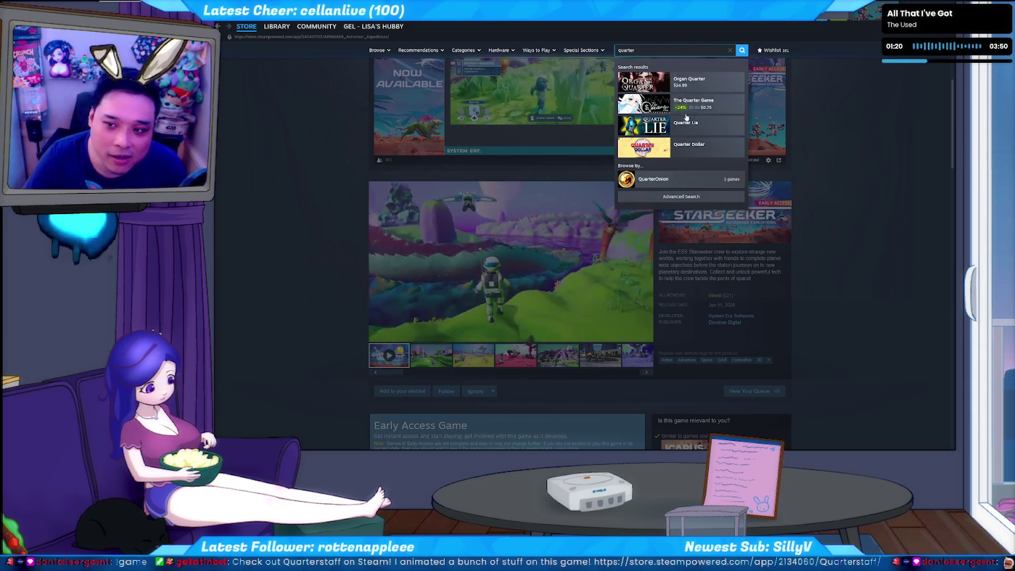
pyautogui.write('st')
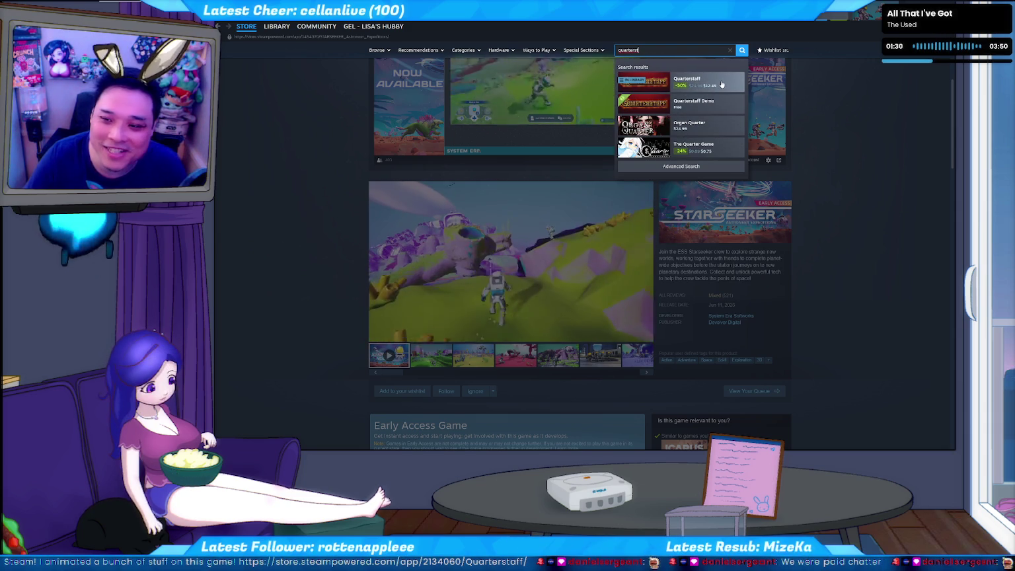
pyautogui.click(721, 85)
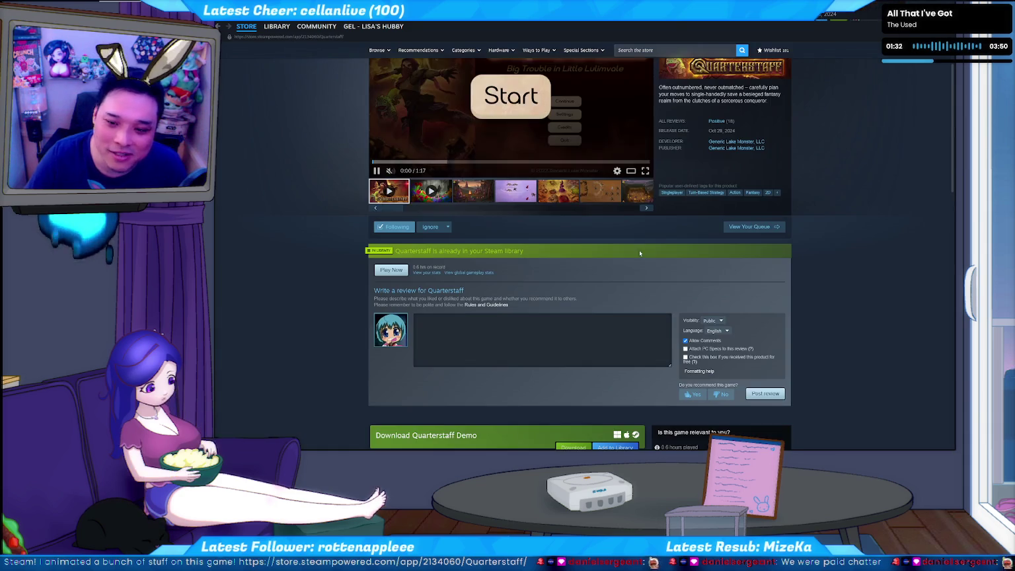
# - Scroll the Quarterstaff page down and back up, then view the campfire screenshot full-size
pyautogui.scroll(-5, 488, 193)
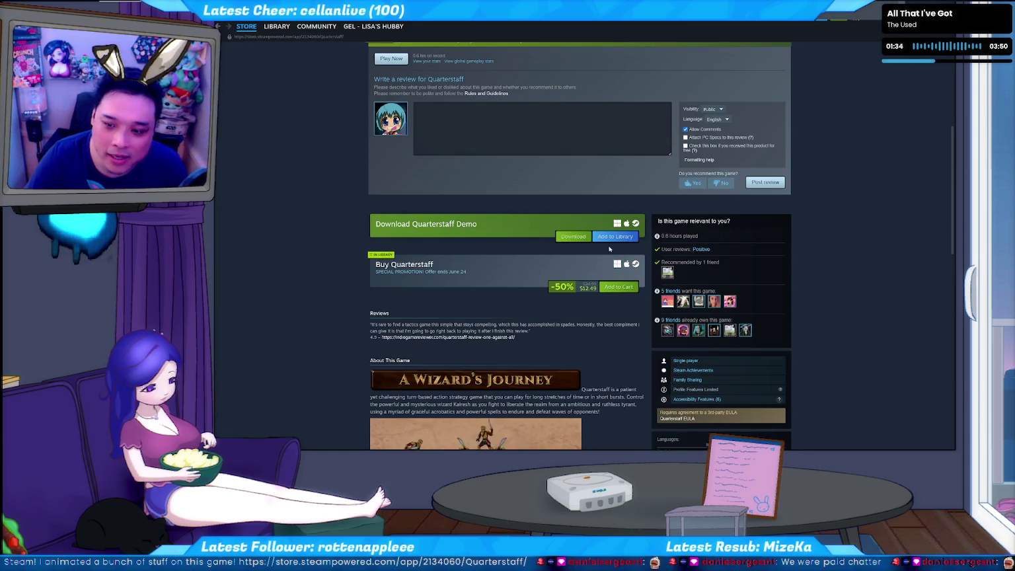
pyautogui.scroll(2, 488, 259)
pyautogui.scroll(5, 489, 258)
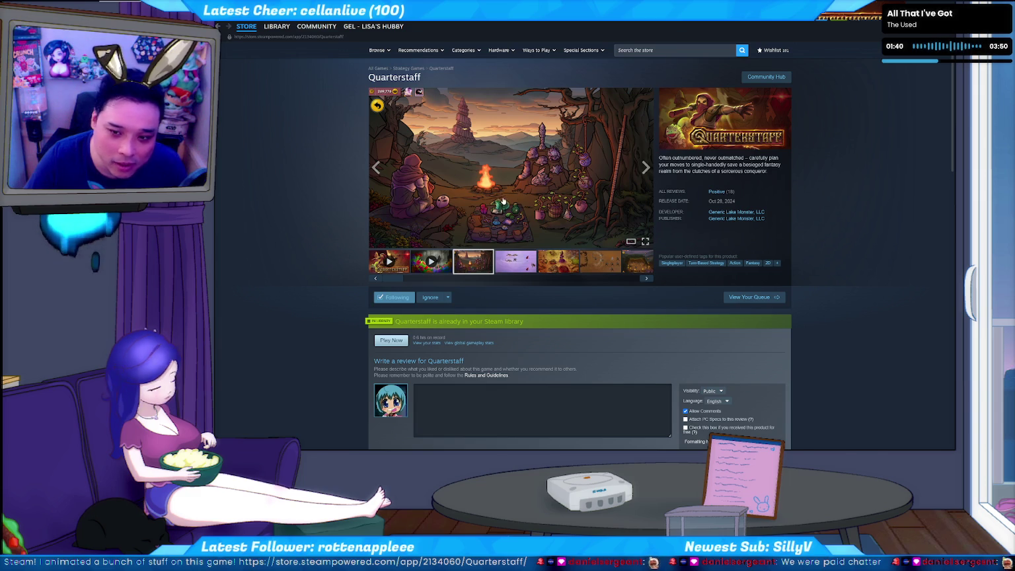
pyautogui.click(508, 199)
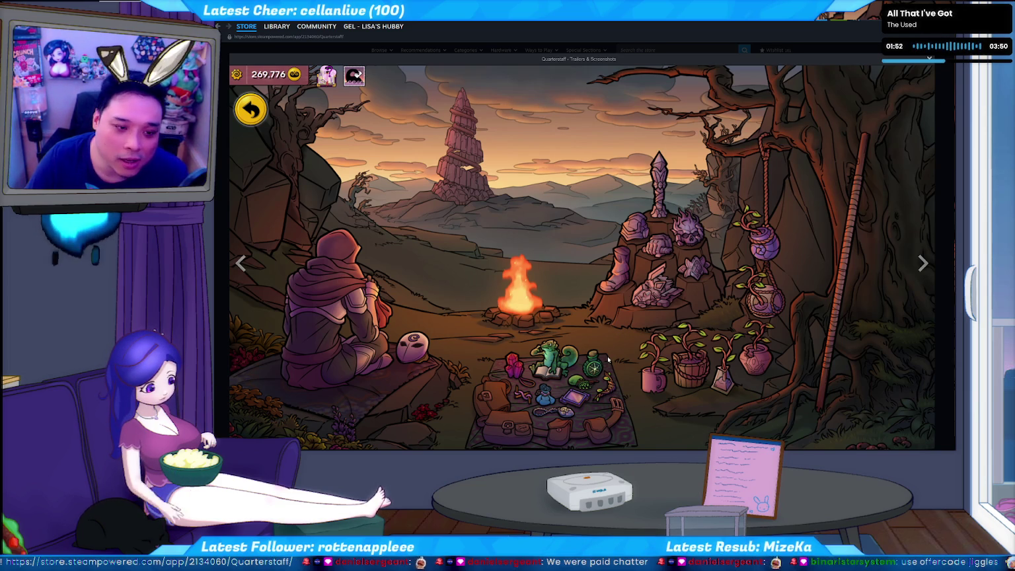
# - Advance through the Quarterstaff screenshots to the map, then the armoured-swordsmen battle
pyautogui.click(924, 264)
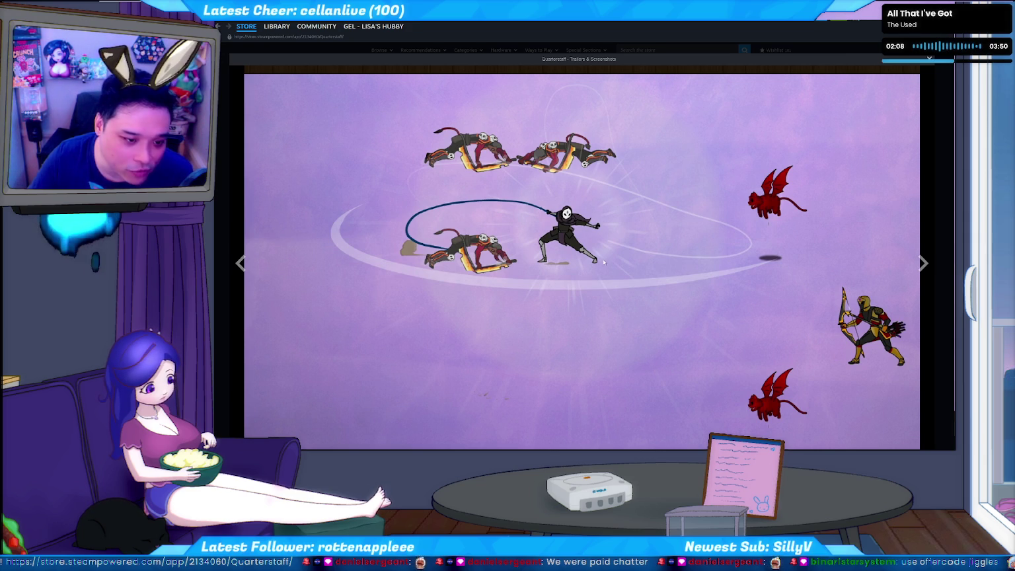
pyautogui.click(925, 264)
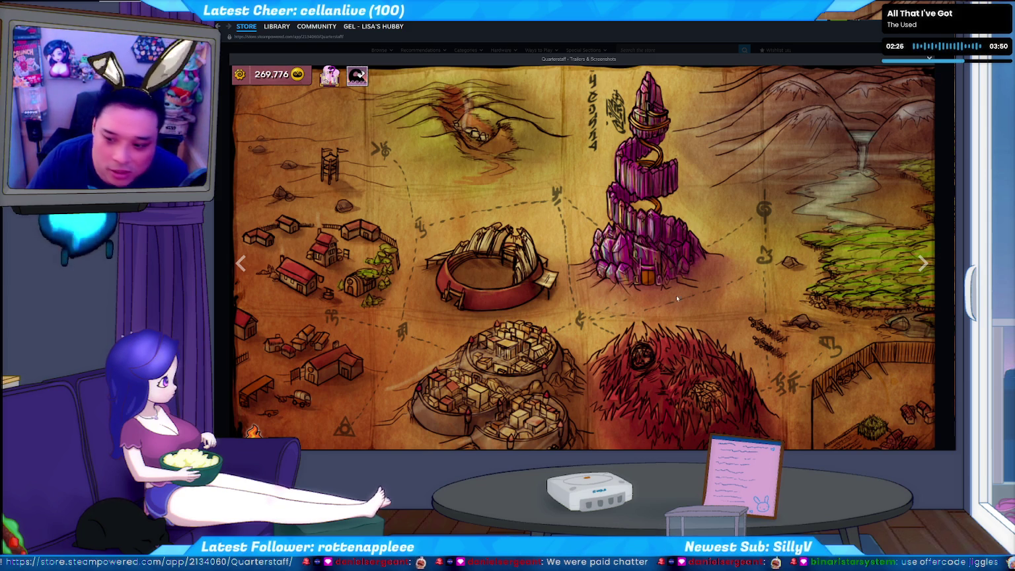
pyautogui.click(923, 263)
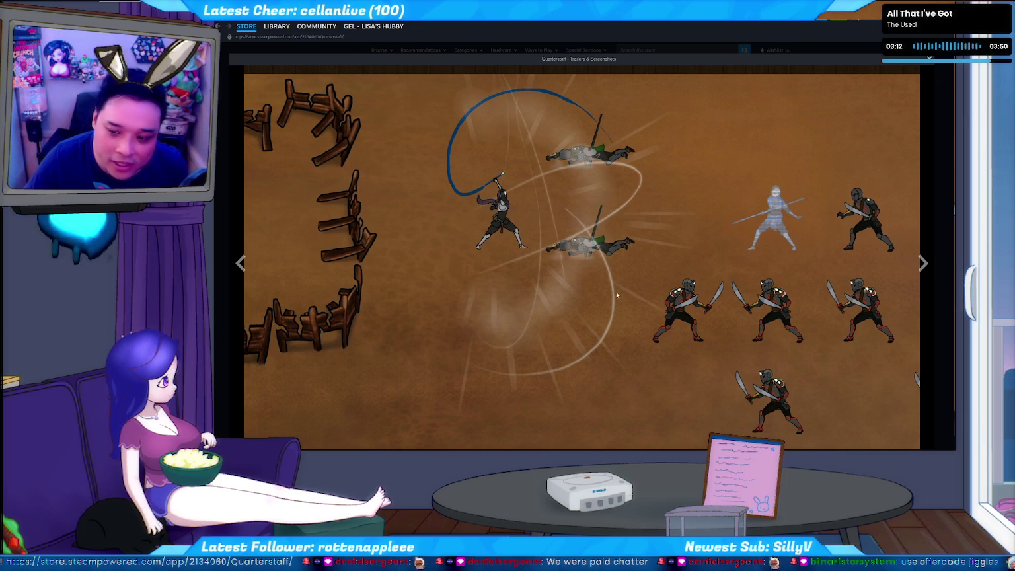
# - Advance past the village map to the desert battle against tentacled creatures
pyautogui.click(923, 265)
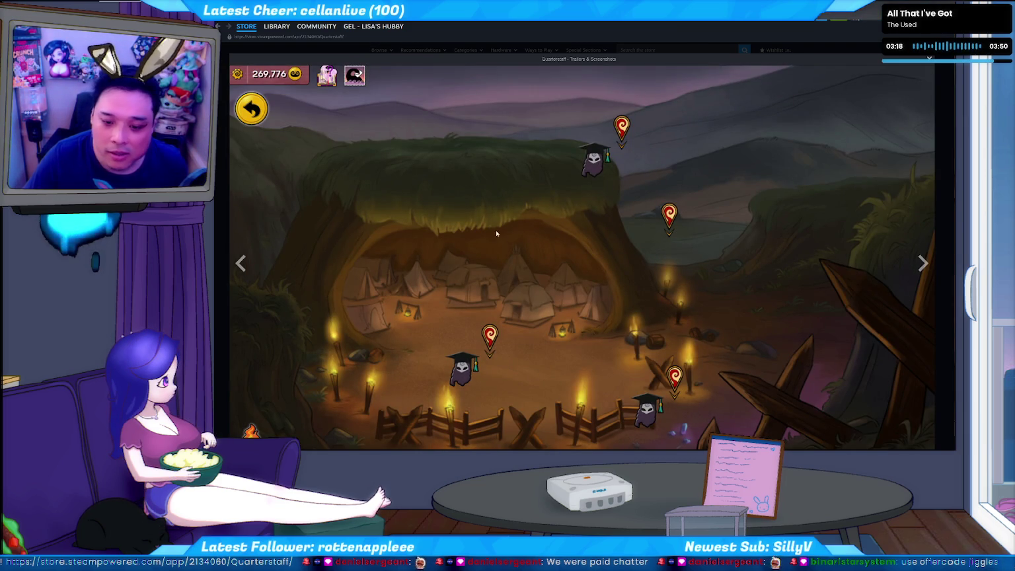
pyautogui.click(929, 254)
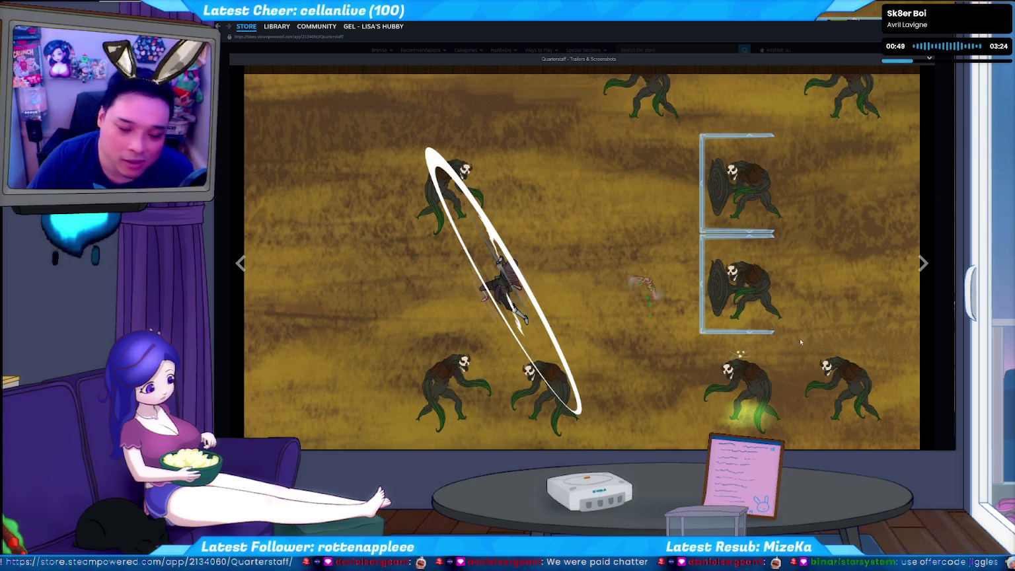
# - Advance past the forest map to the battle with the many-faced tree creature
pyautogui.click(923, 264)
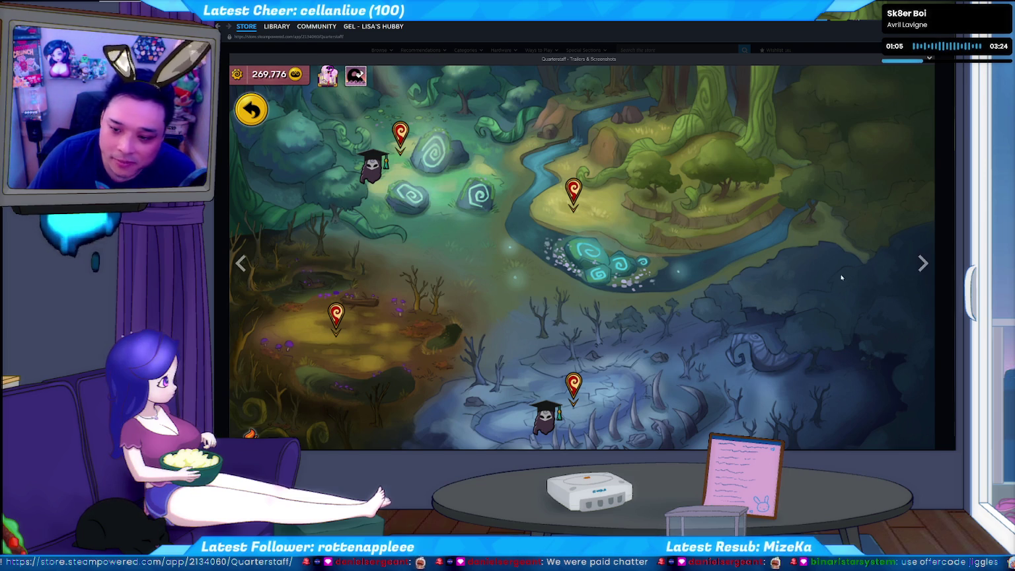
pyautogui.click(922, 265)
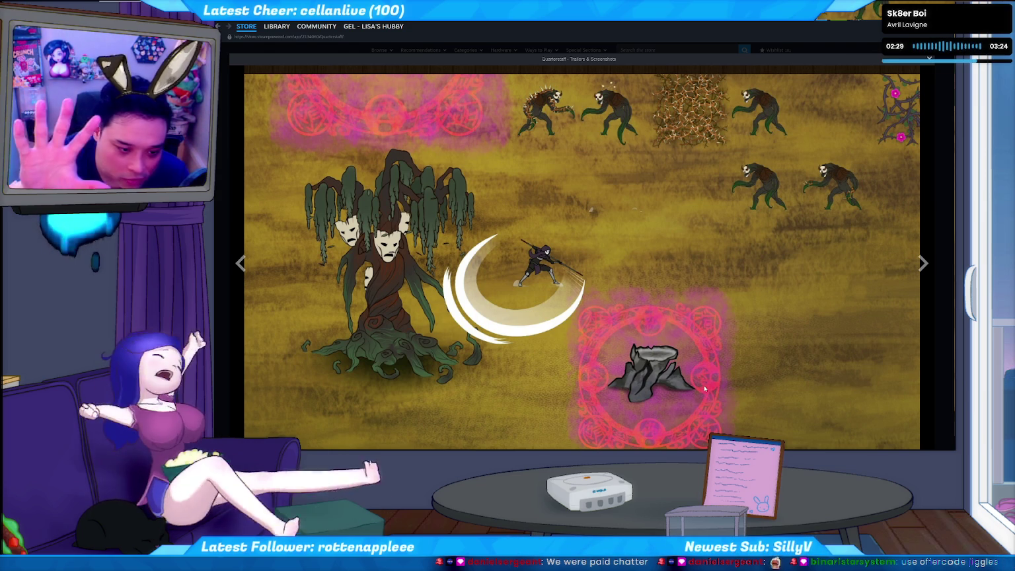
# - Reach the temple arena screenshot, exit fullscreen, visit the Steam library, and return to Animate
pyautogui.click(924, 263)
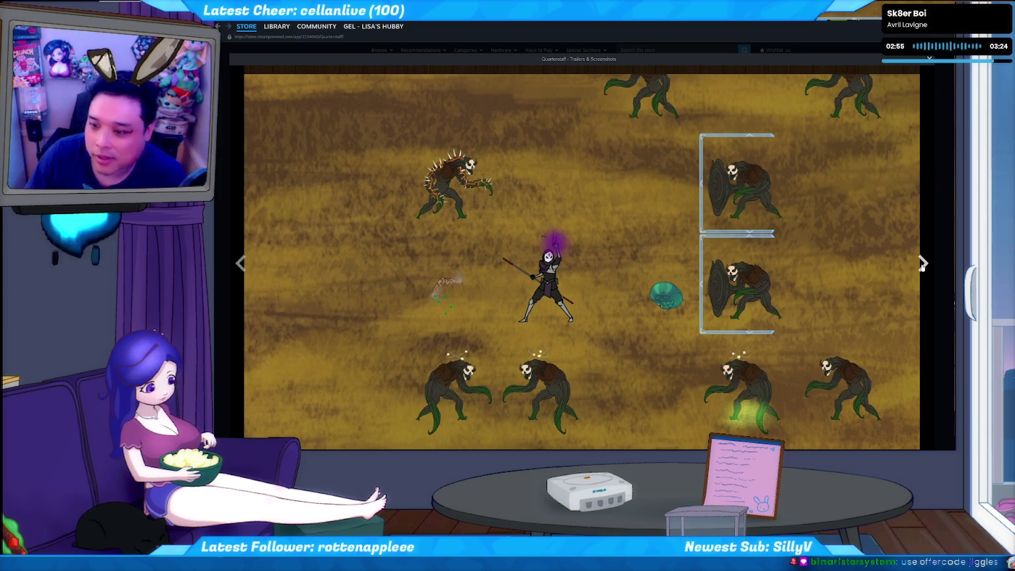
pyautogui.click(921, 264)
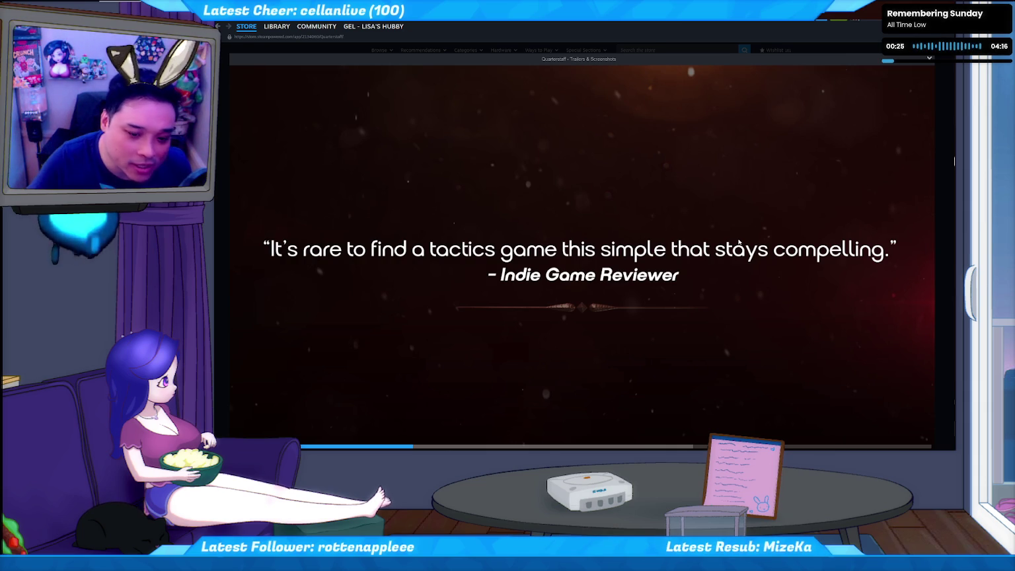
pyautogui.press('Escape')
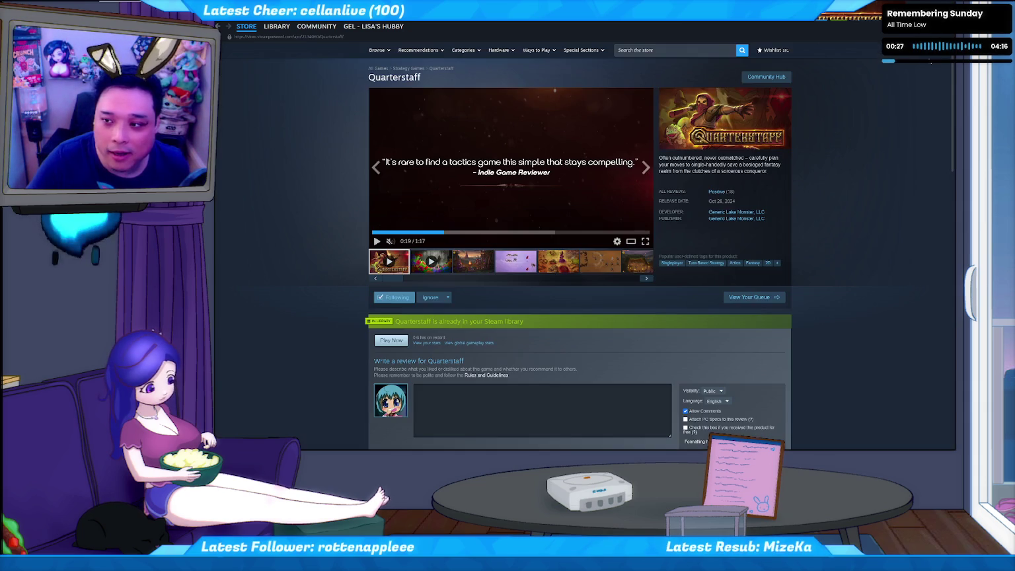
pyautogui.click(277, 26)
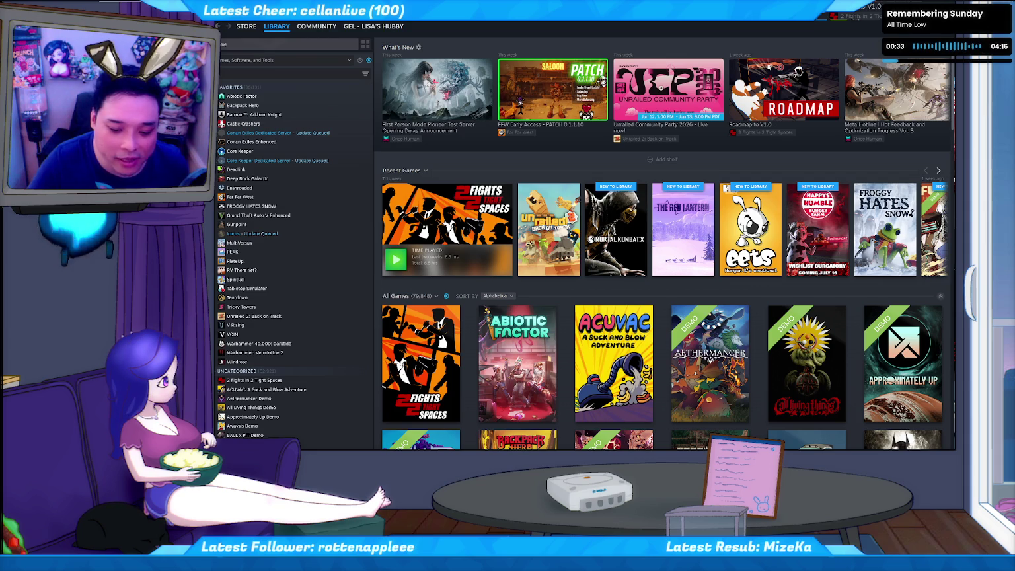
pyautogui.hotkey('alt', 'Tab')
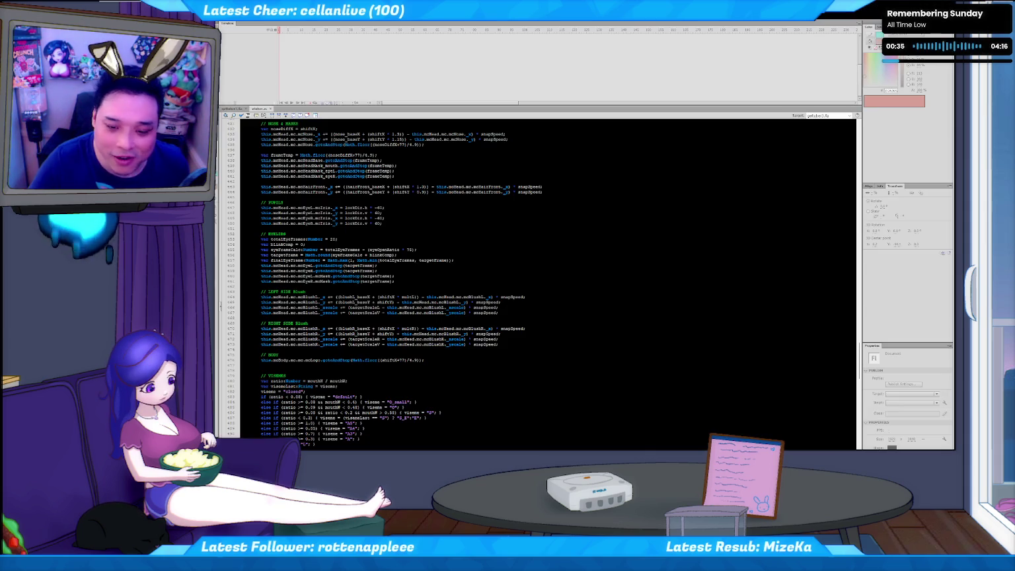
# - Delete the empty line 477 just above the VISEMES section
pyautogui.click(465, 360)
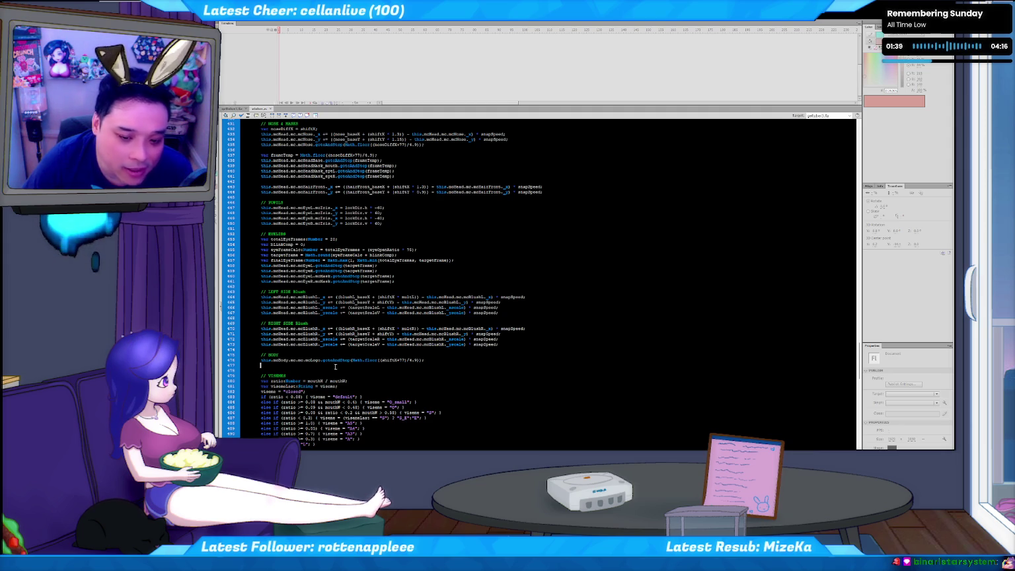
pyautogui.doubleClick(380, 368)
pyautogui.press('BackSpace')
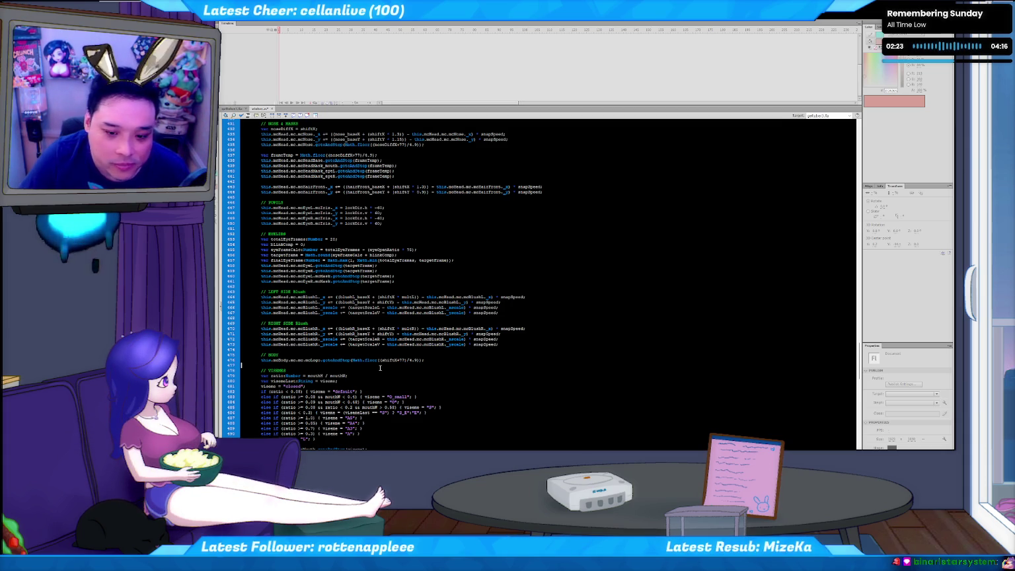
# - With the cursor after the BODY statement, compile and run a test movie
pyautogui.click(436, 360)
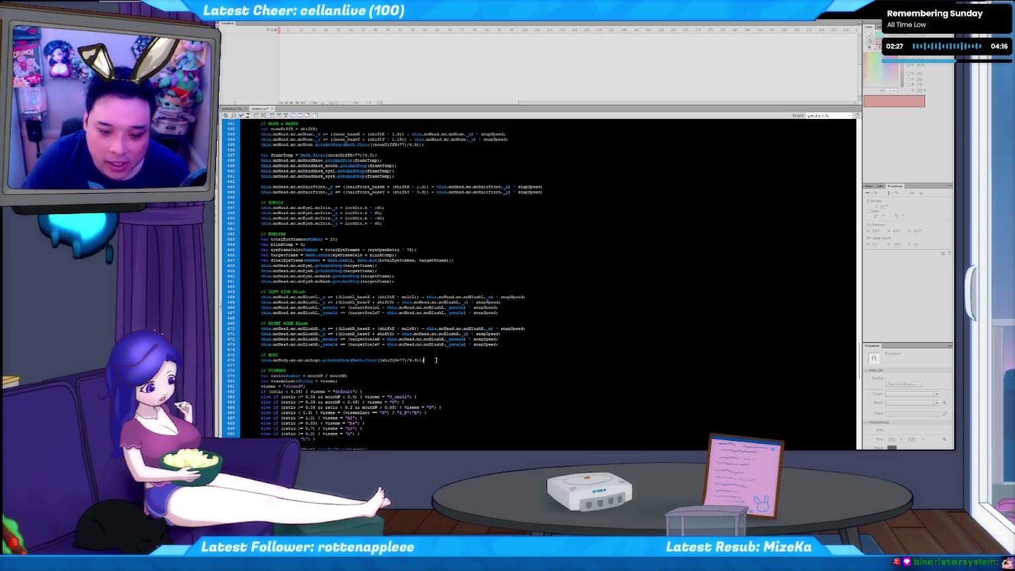
pyautogui.scroll(-1, 409, 367)
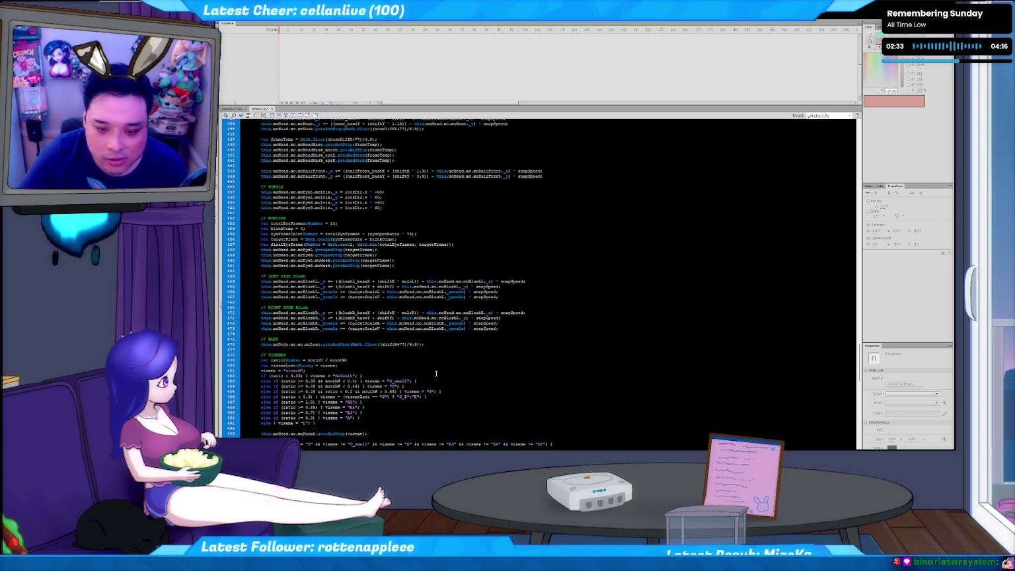
pyautogui.hotkey('ctrl', 'Return')
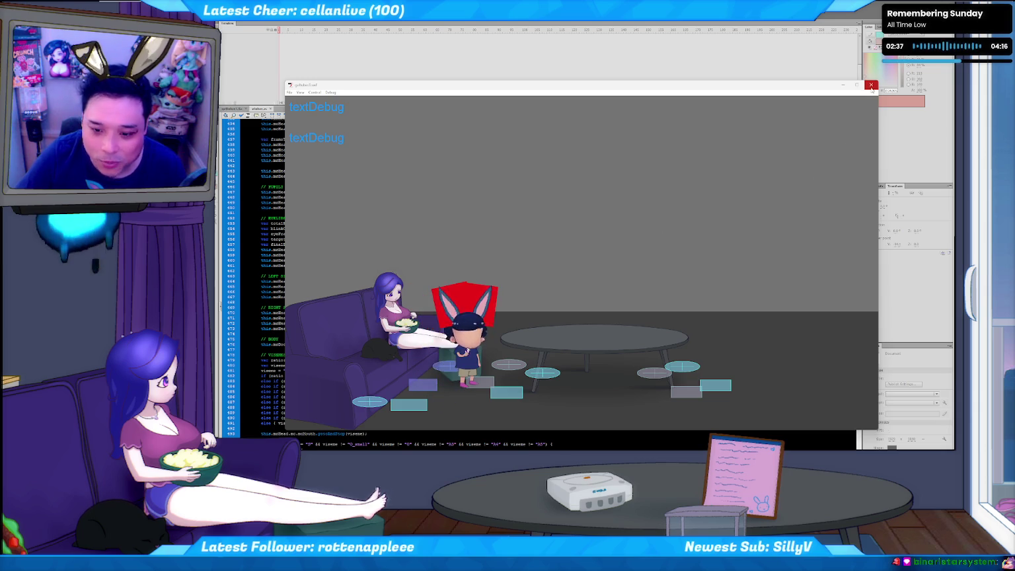
# - Test the movie from the stage and again from the code, closing each preview
pyautogui.click(872, 86)
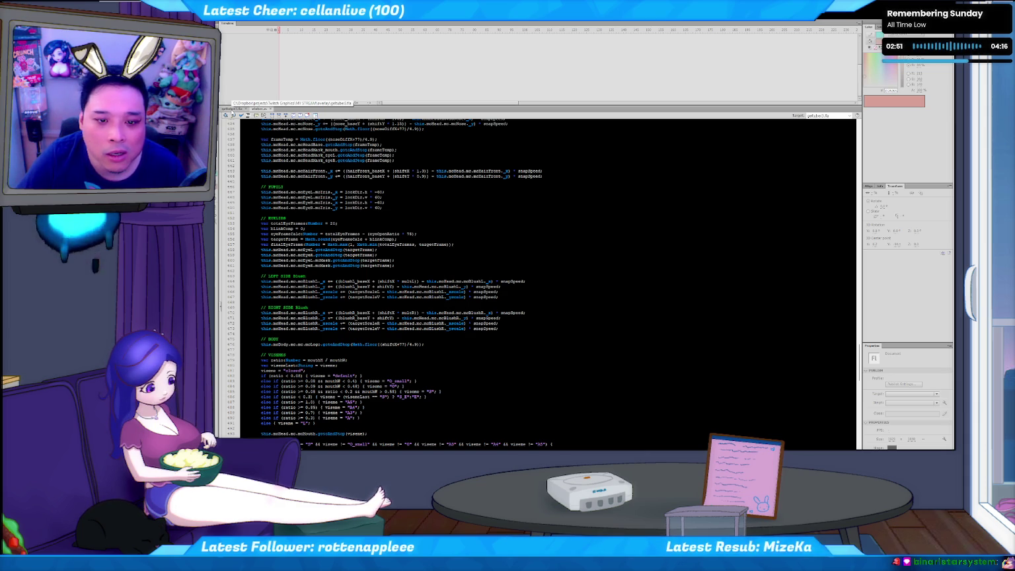
pyautogui.click(232, 109)
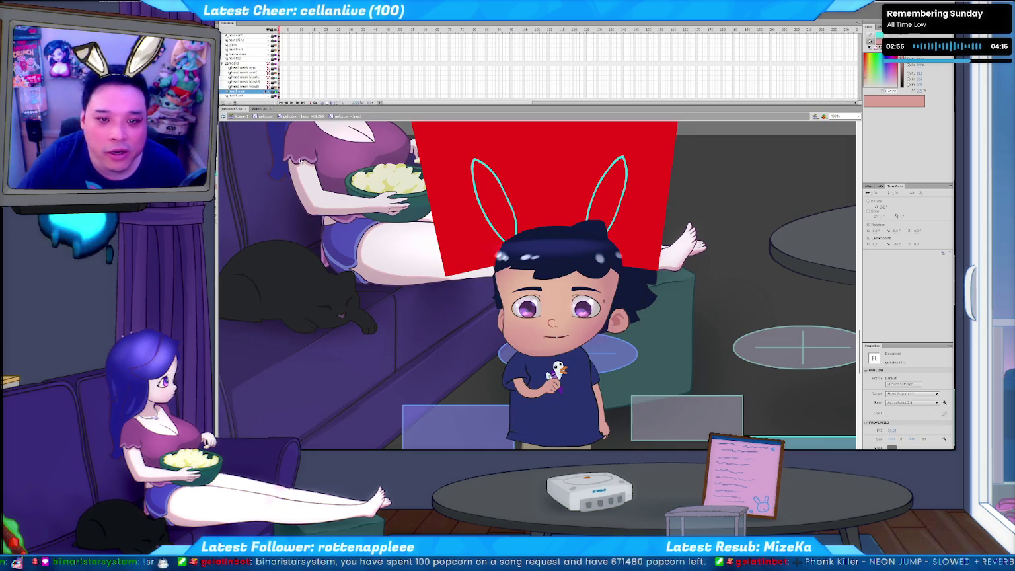
pyautogui.hotkey('ctrl', 'Return')
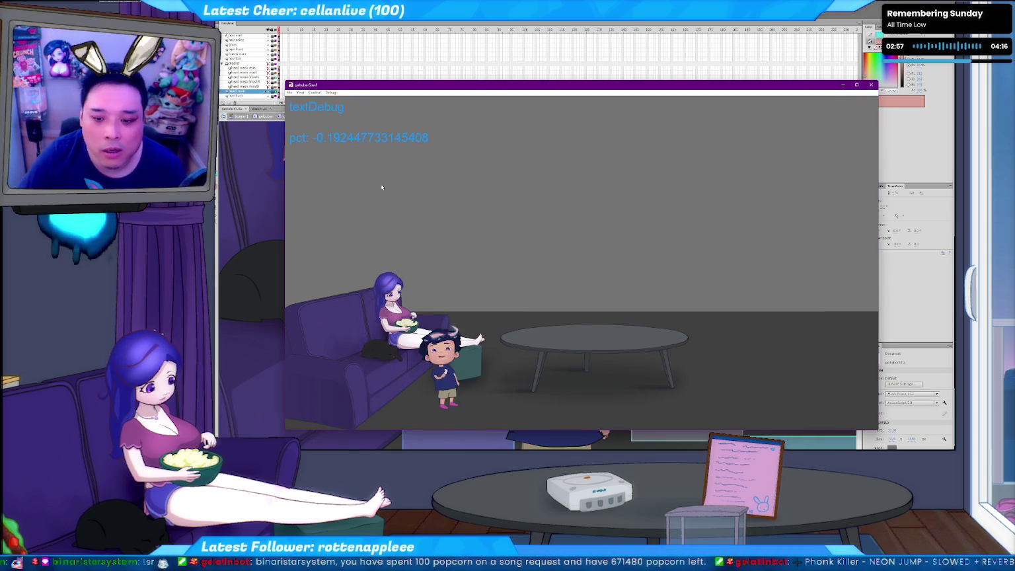
pyautogui.hotkey('ctrl', 'w')
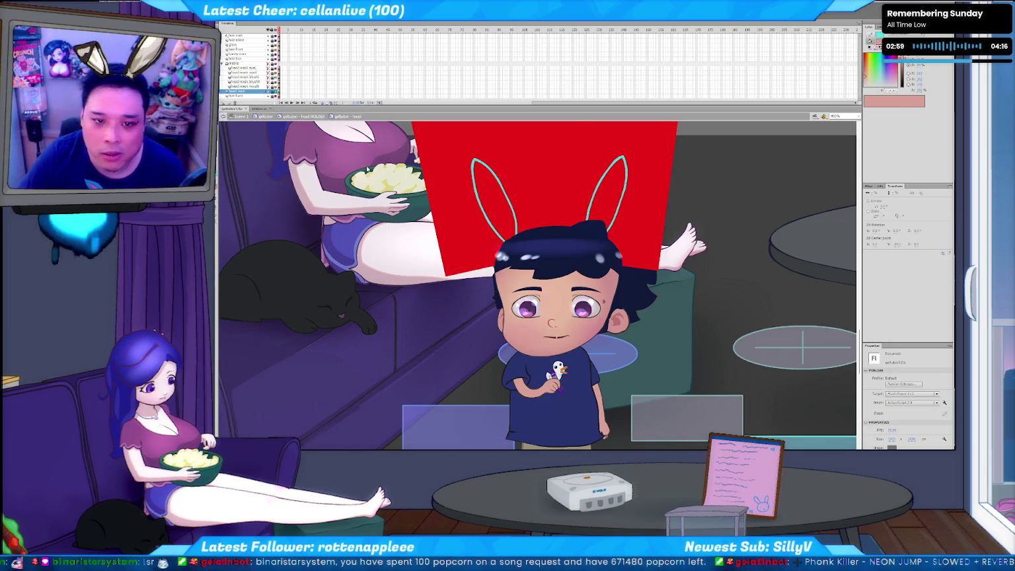
pyautogui.click(261, 109)
pyautogui.hotkey('ctrl', 'Return')
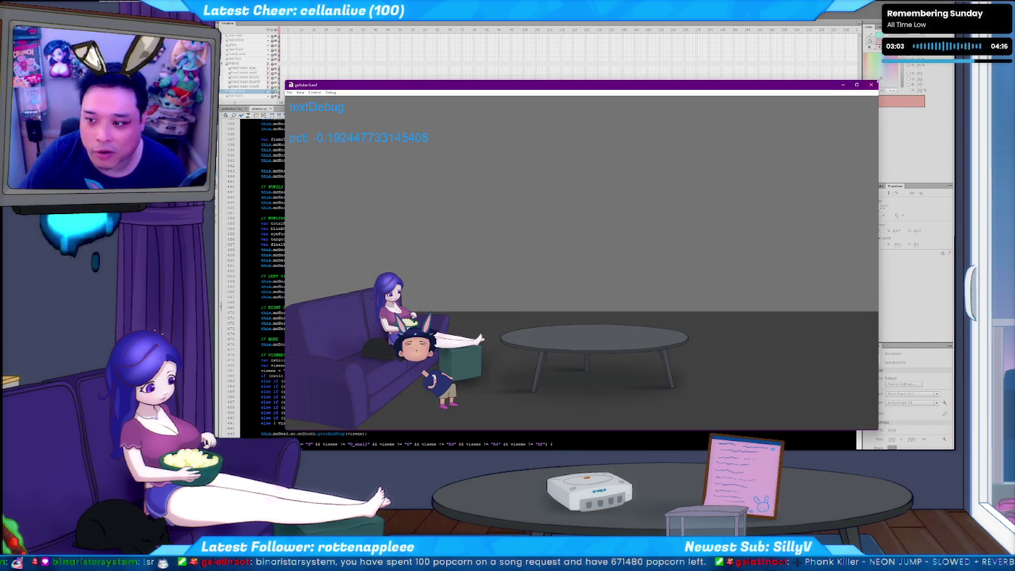
pyautogui.click(871, 85)
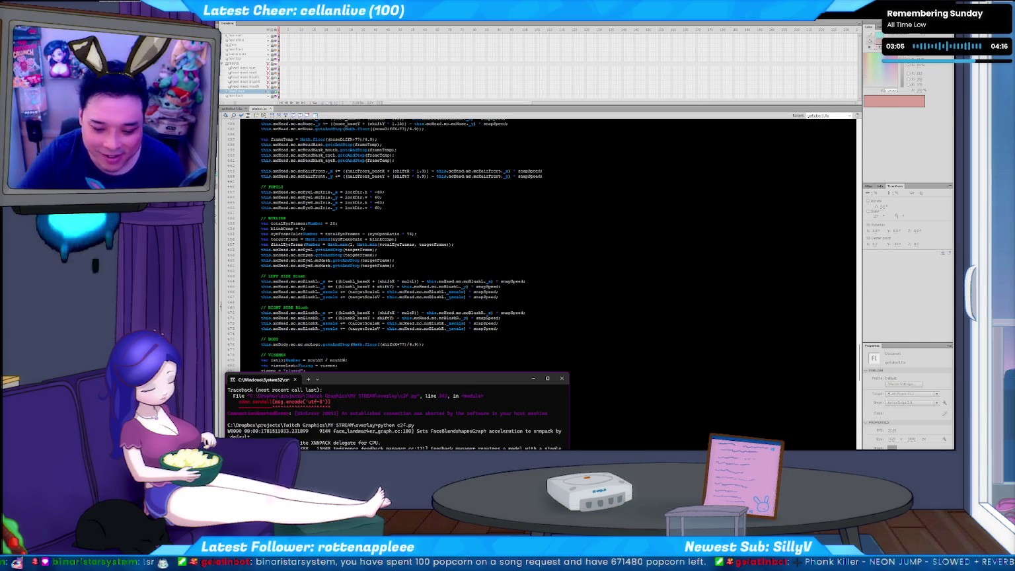
# - From File Explorer, move the standalone avatar player window up-left, then close it
pyautogui.hotkey('alt', 'Tab')
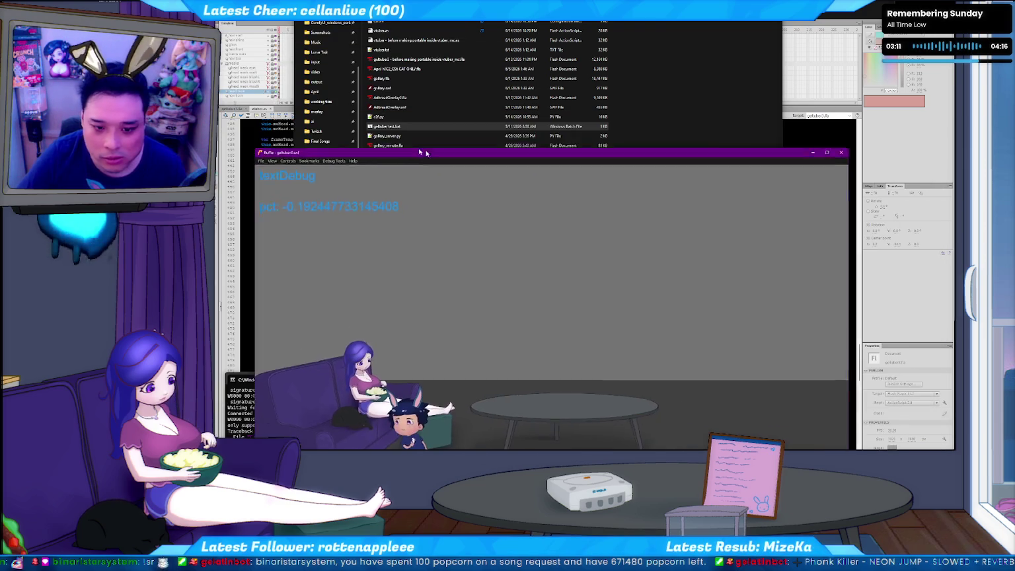
pyautogui.moveTo(421, 143); pyautogui.dragTo(392, 135)
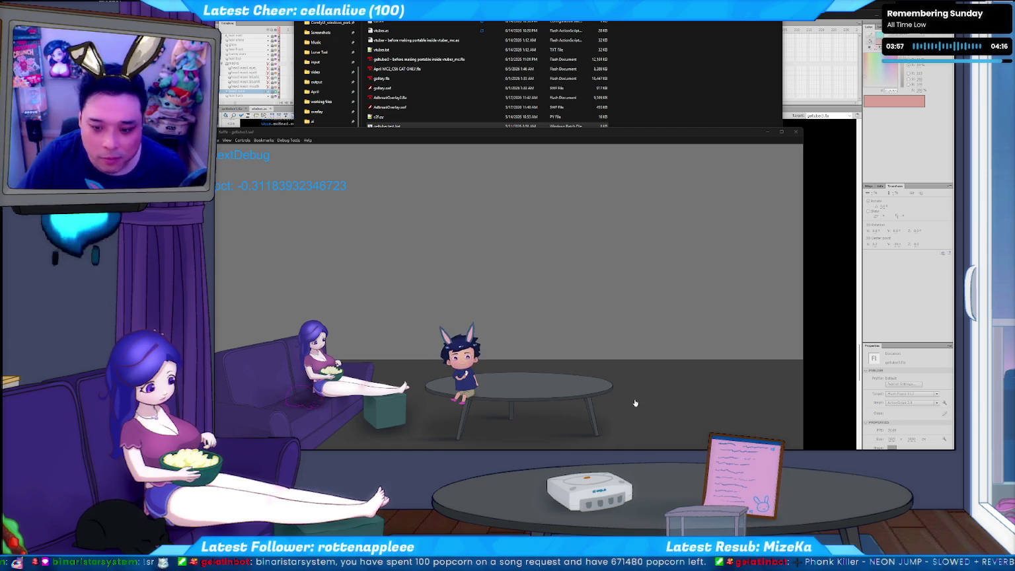
pyautogui.click(796, 132)
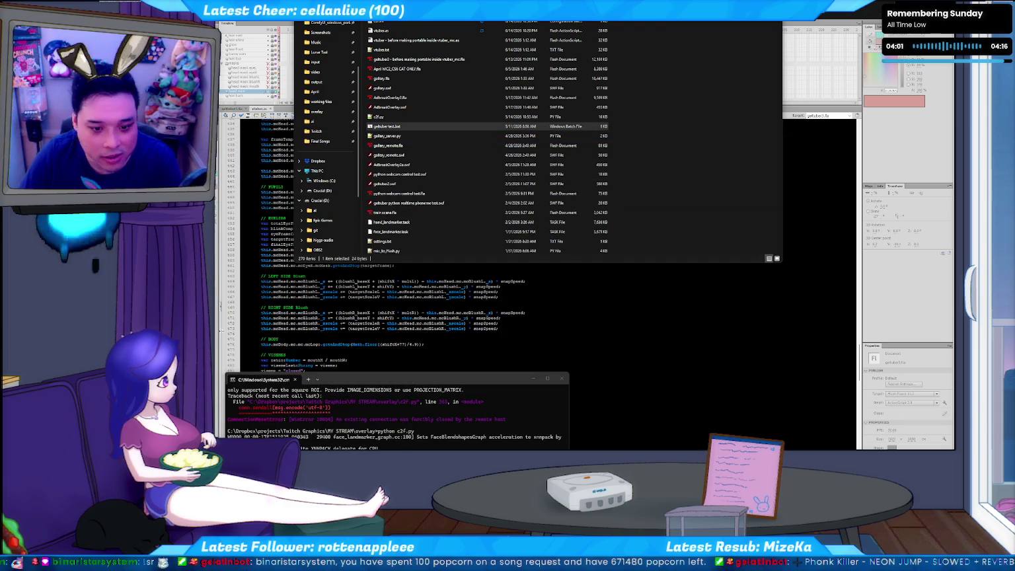
# - Return to Animate's ActionScript and show the rig's variable declarations and base positions (lines 19–78)
pyautogui.click(311, 325)
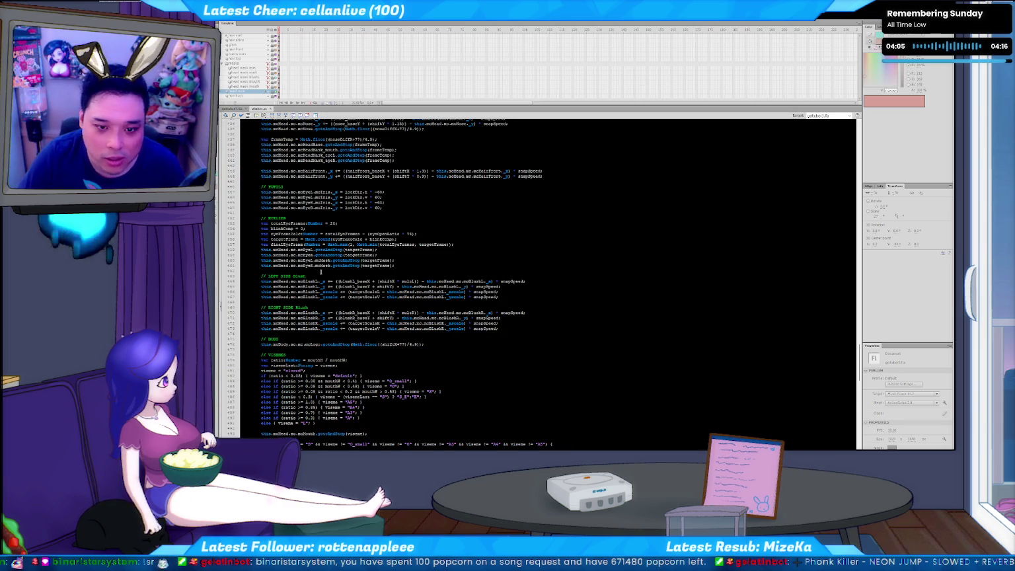
pyautogui.hotkey('ctrl', 'Home')
pyautogui.scroll(-6, 346, 279)
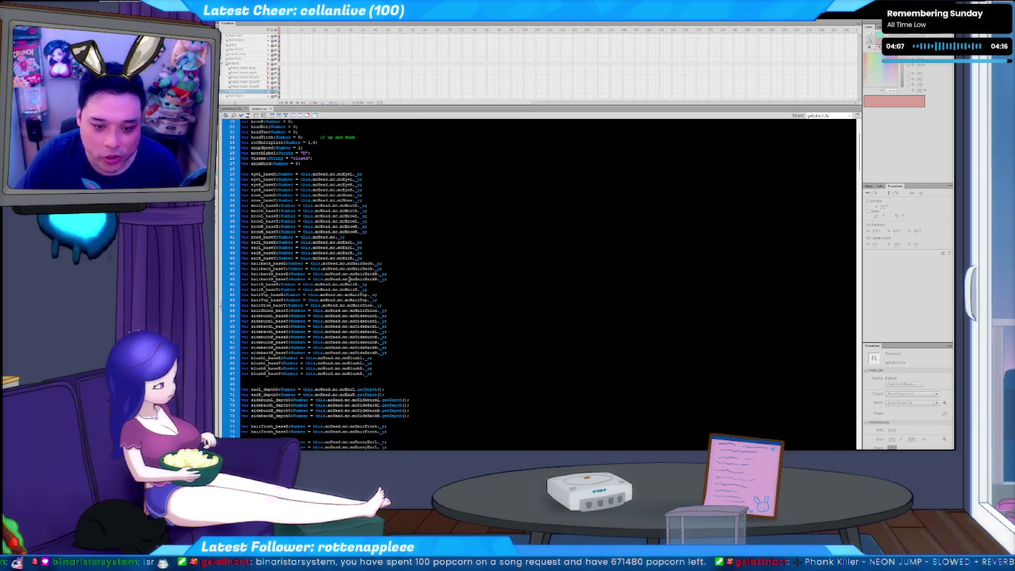